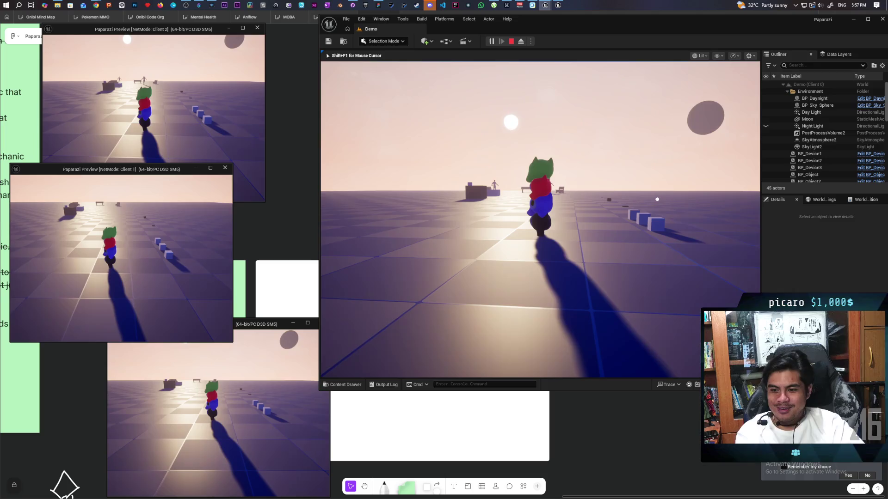
- Stop the running multiplayer session and relaunch the Demo level in multiplayer play
{"action": "key", "text": "Escape"}
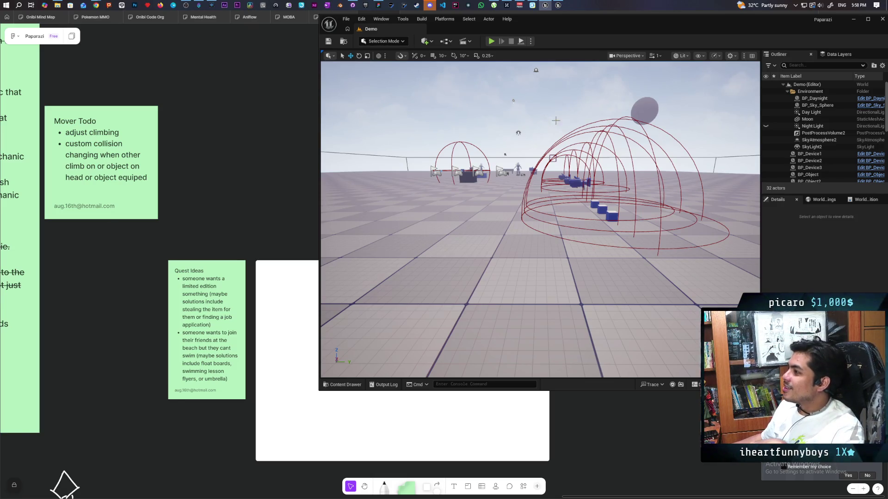
{"action": "left_click", "coordinate": [492, 41]}
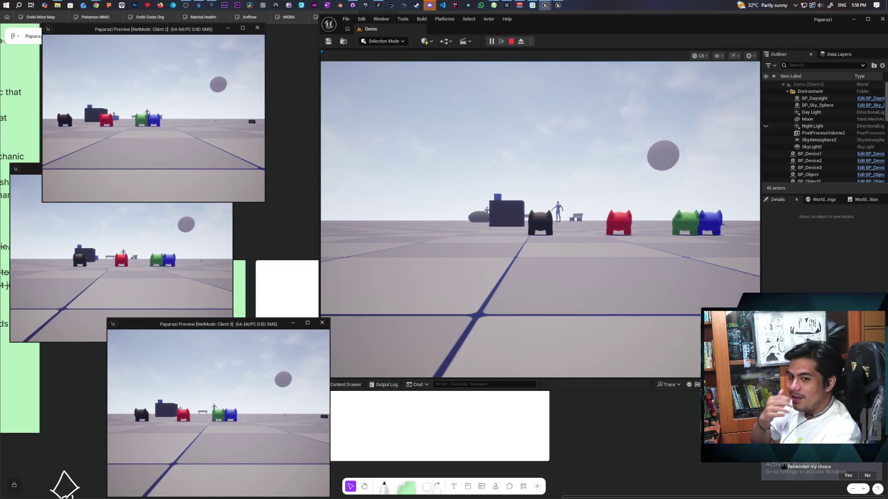
- Cycle through the Client 1 and Client 3 windows and back to the main view to check the stacked creatures
{"action": "key", "text": "alt+Tab"}
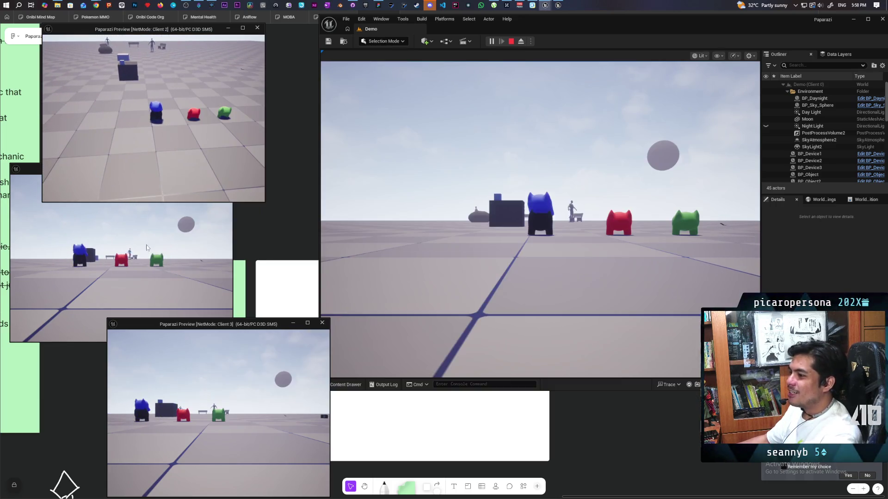
{"action": "key", "text": "alt+Tab"}
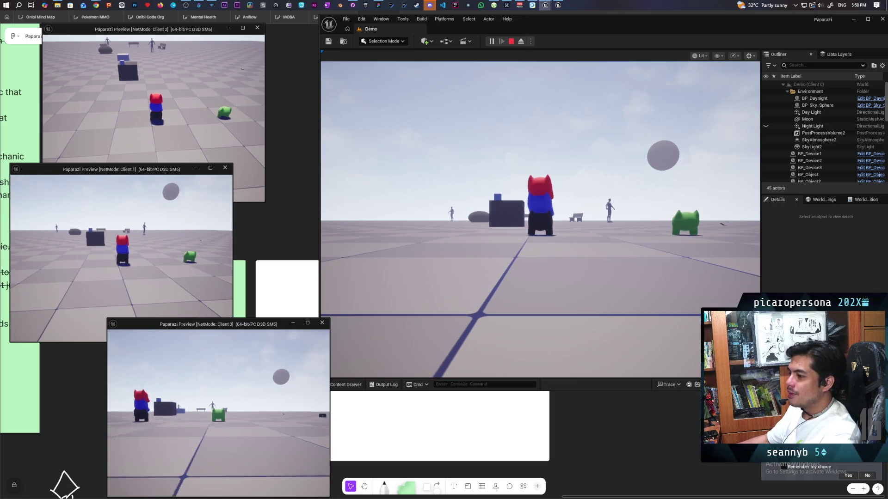
{"action": "key", "text": "alt+Tab"}
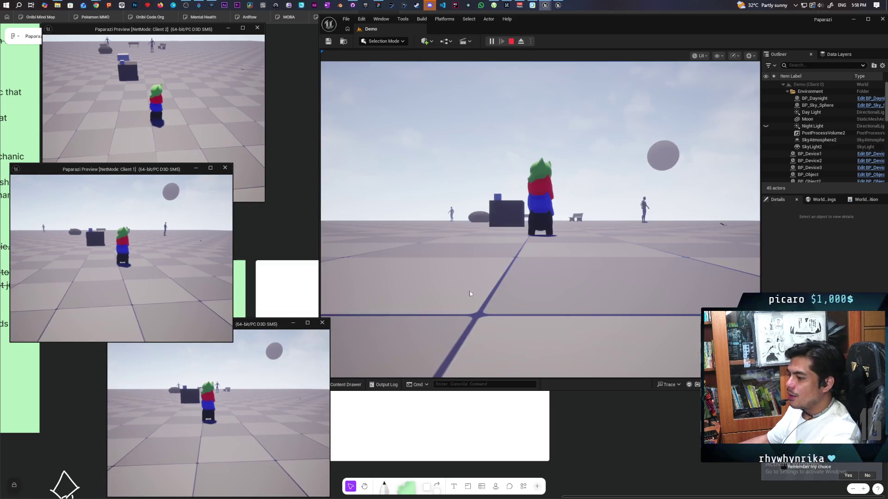
{"action": "key", "text": "alt+Tab"}
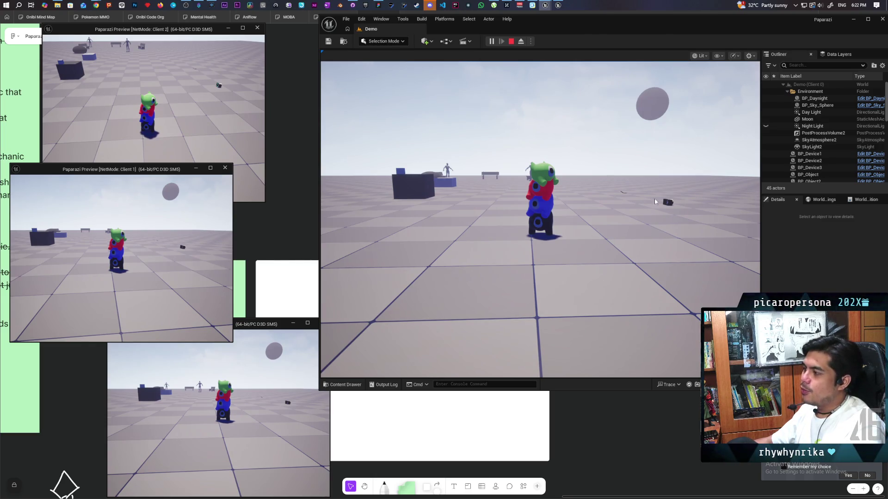
- Switch from the play session to the Paparazi FigJam whiteboard
{"action": "key", "text": "alt+Tab"}
{"action": "scroll", "coordinate": [433, 472], "scroll_direction": "right", "scroll_amount": 5}
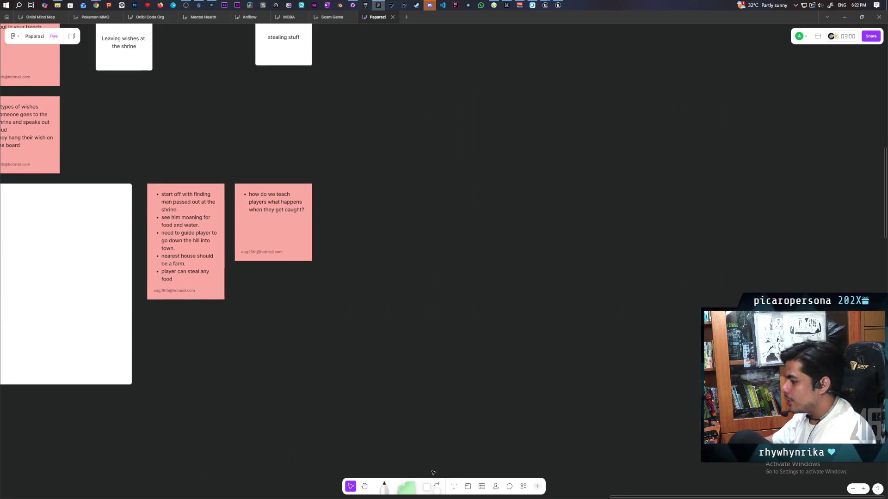
- Place a new sticky note on empty canvas and shrink it to a small square
{"action": "left_click", "coordinate": [426, 486]}
{"action": "left_click", "coordinate": [511, 194]}
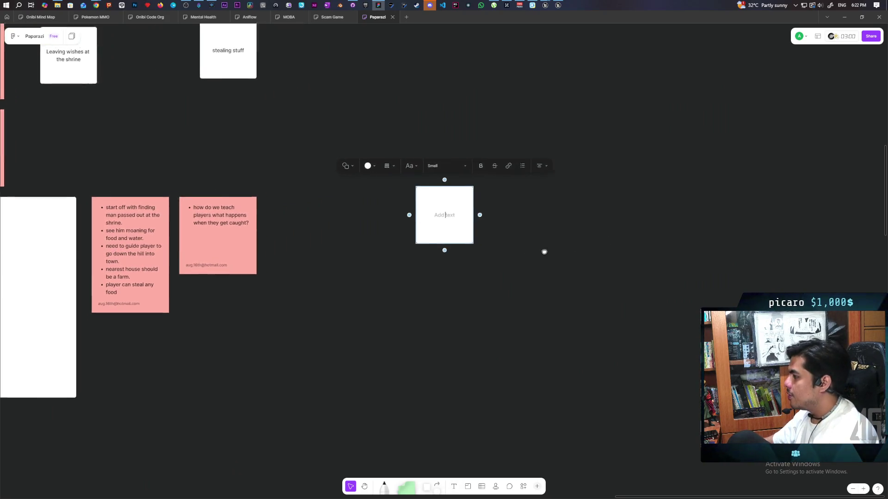
{"action": "scroll", "coordinate": [544, 252], "scroll_direction": "right", "scroll_amount": 2}
{"action": "left_click", "coordinate": [417, 239]}
{"action": "mouse_move", "coordinate": [417, 239]}
{"action": "left_mouse_down"}
{"action": "mouse_move", "coordinate": [384, 205]}
{"action": "mouse_move", "coordinate": [348, 192]}
{"action": "left_mouse_up"}
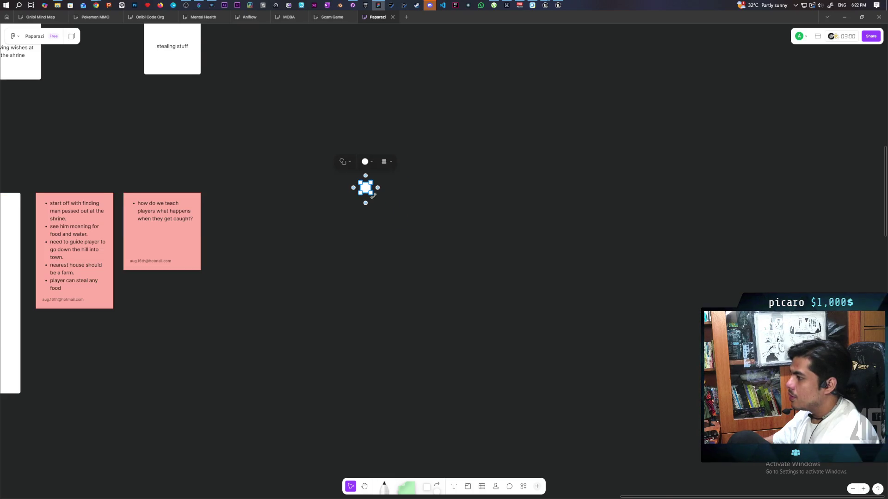
{"action": "scroll", "coordinate": [373, 195], "scroll_direction": "up", "scroll_amount": 5}
- Duplicate the square into an evenly spaced row of six
{"action": "left_click_drag", "start_coordinate": [346, 173], "coordinate": [409, 172]}
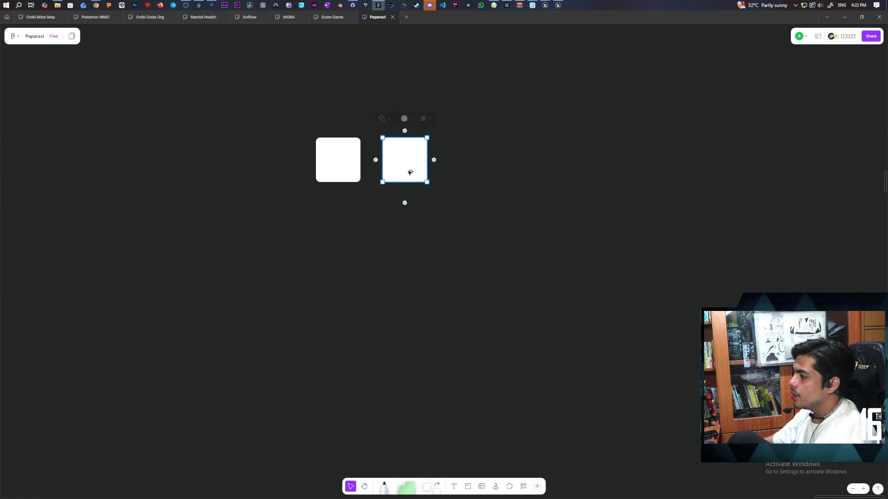
{"action": "left_click_drag", "start_coordinate": [410, 173], "coordinate": [467, 171]}
{"action": "left_click_drag", "start_coordinate": [522, 199], "coordinate": [323, 152]}
{"action": "left_click_drag", "start_coordinate": [483, 170], "coordinate": [678, 175]}
- Undo and redo to restore the six-square row, then select all six squares
{"action": "key", "text": "super+space"}
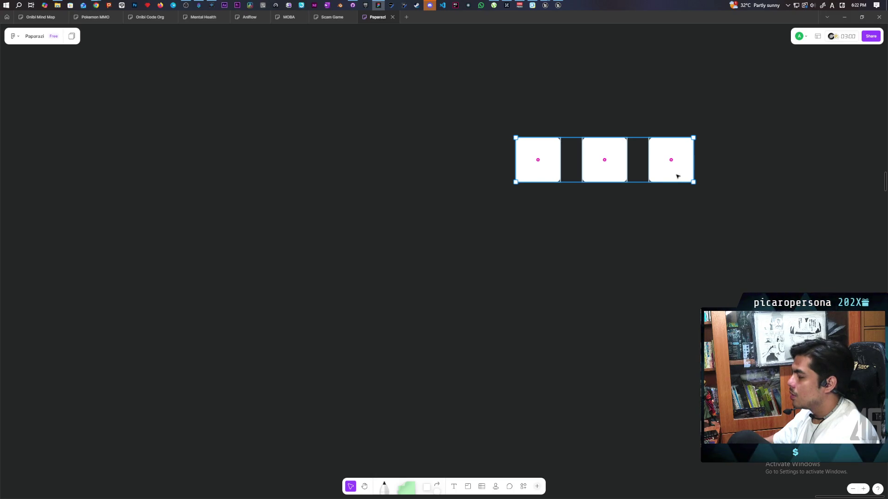
{"action": "key", "text": "ctrl+z"}
{"action": "key", "text": "super+space"}
{"action": "key", "text": "ctrl+shift+z"}
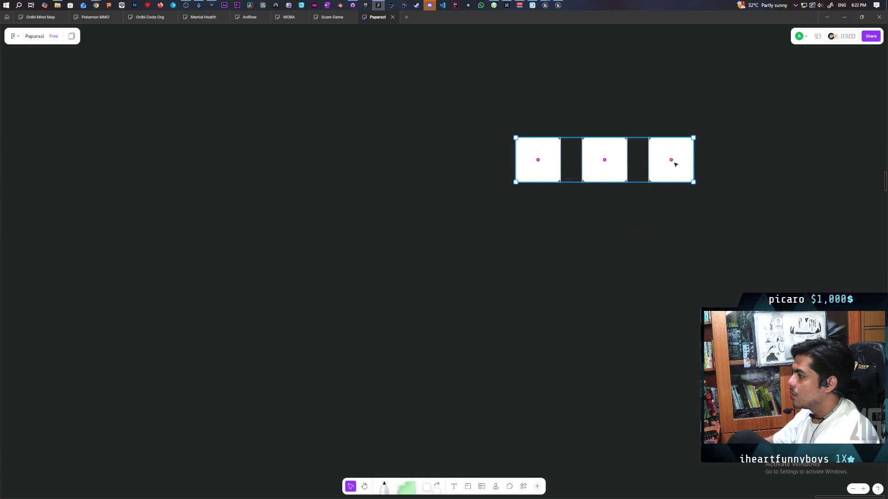
{"action": "key", "text": "ctrl+z"}
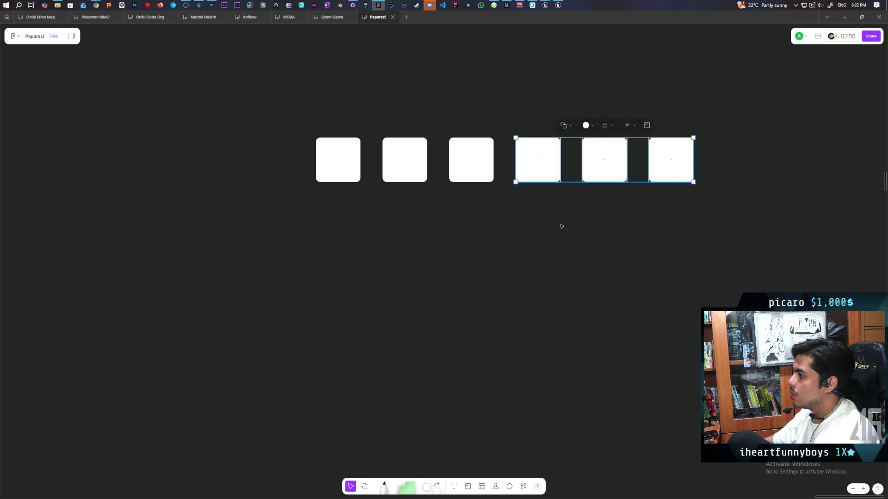
{"action": "key", "text": "ctrl+a"}
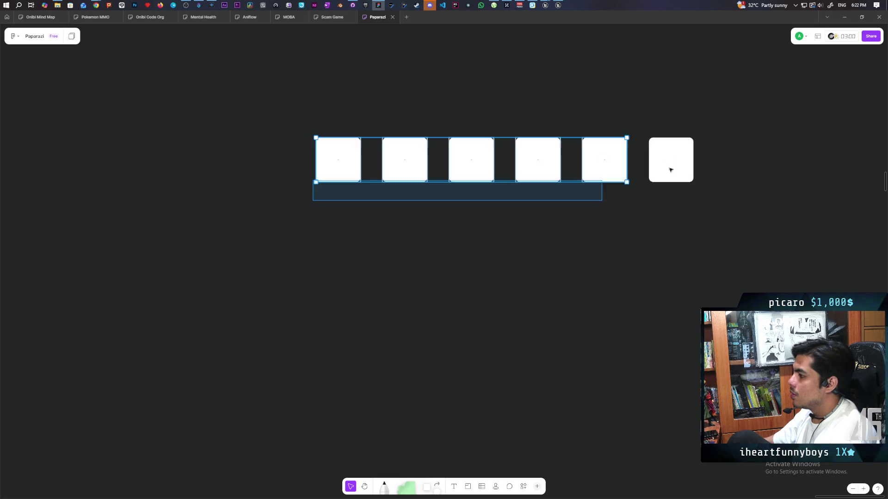
- Copy the row of six below, then both rows below again, forming a 4×6 grid of 24 squares
{"action": "left_click_drag", "start_coordinate": [670, 176], "coordinate": [670, 243]}
{"action": "left_click", "coordinate": [650, 279]}
{"action": "left_click_drag", "start_coordinate": [313, 274], "coordinate": [748, 152]}
{"action": "left_click_drag", "start_coordinate": [671, 235], "coordinate": [670, 367]}
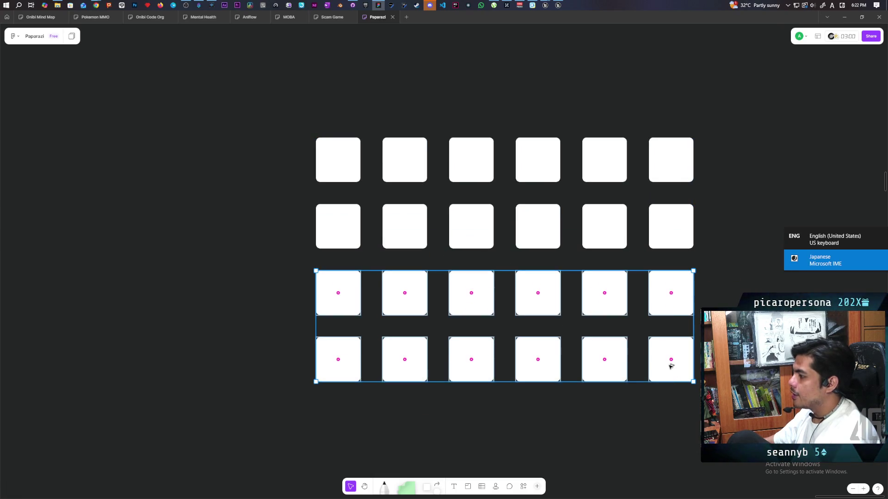
{"action": "left_click_drag", "start_coordinate": [668, 368], "coordinate": [668, 369]}
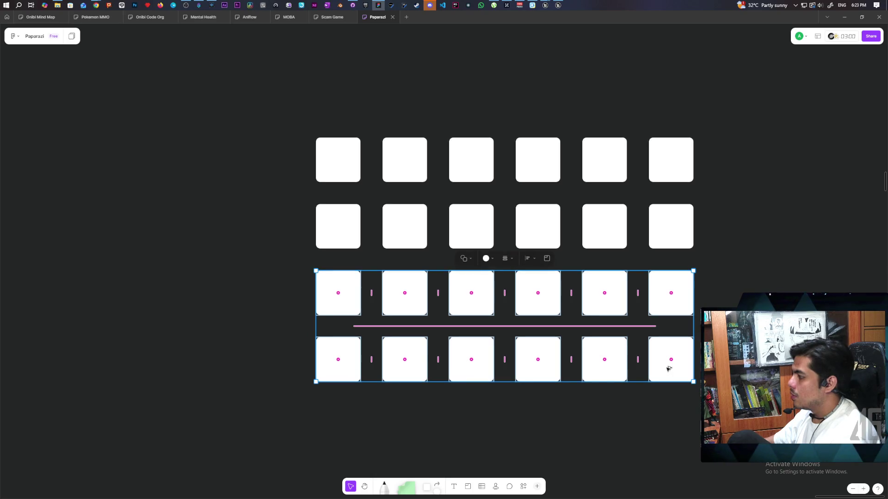
{"action": "key", "text": "Escape"}
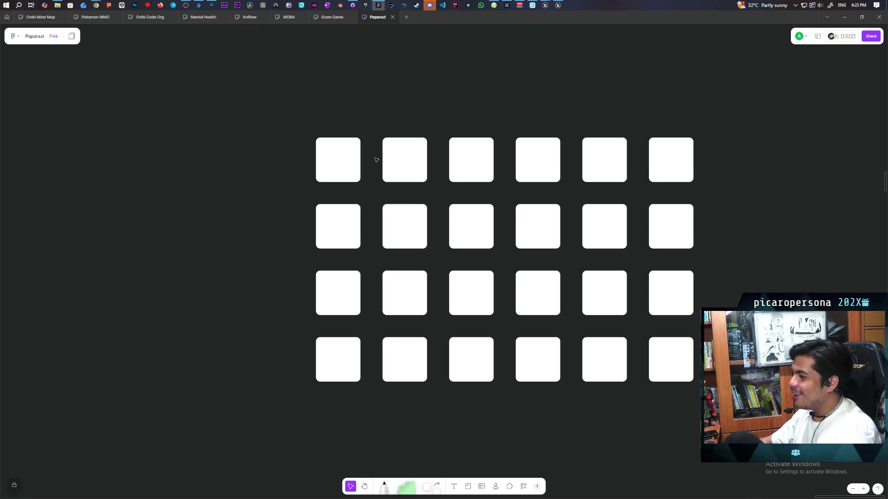
{"action": "left_click_drag", "start_coordinate": [259, 121], "coordinate": [743, 413]}
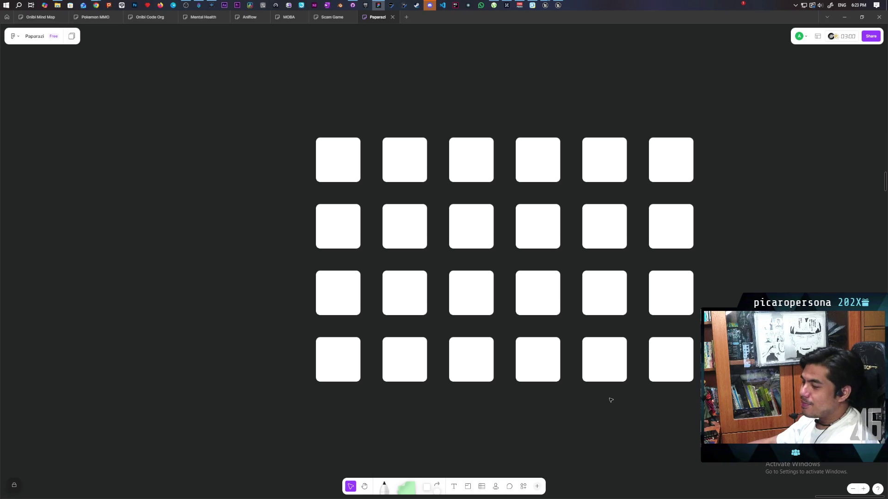
{"action": "left_click", "coordinate": [343, 144]}
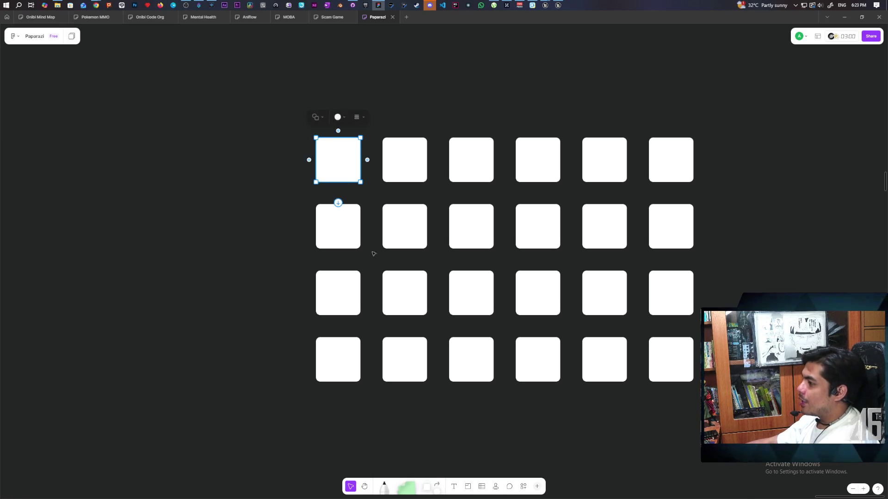
{"action": "left_click", "coordinate": [338, 117]}
{"action": "left_click", "coordinate": [364, 90]}
{"action": "left_click", "coordinate": [424, 431]}
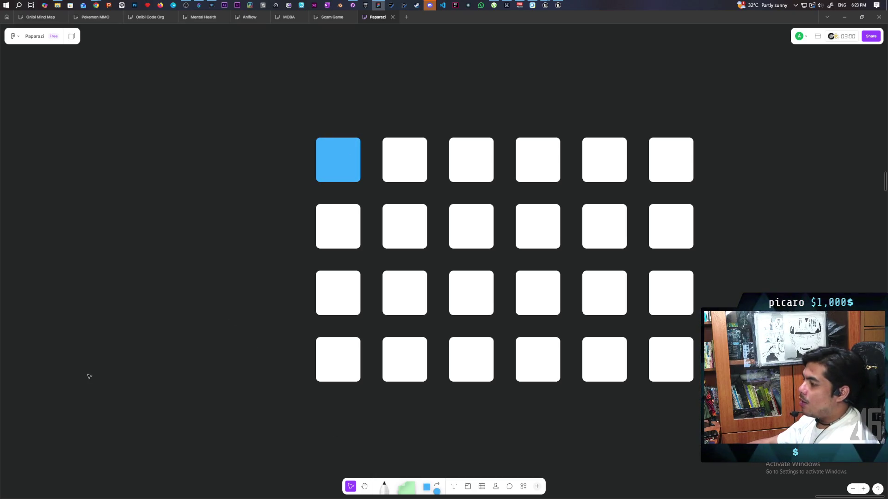
{"action": "left_click_drag", "start_coordinate": [285, 113], "coordinate": [363, 184]}
{"action": "left_click", "coordinate": [258, 324]}
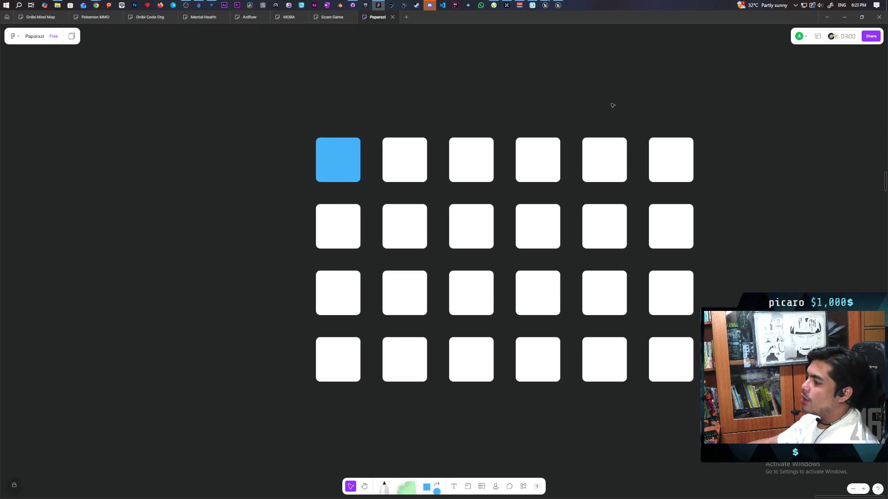
{"action": "left_click_drag", "start_coordinate": [256, 272], "coordinate": [272, 289]}
{"action": "left_click_drag", "start_coordinate": [308, 118], "coordinate": [324, 152]}
{"action": "left_click", "coordinate": [235, 288]}
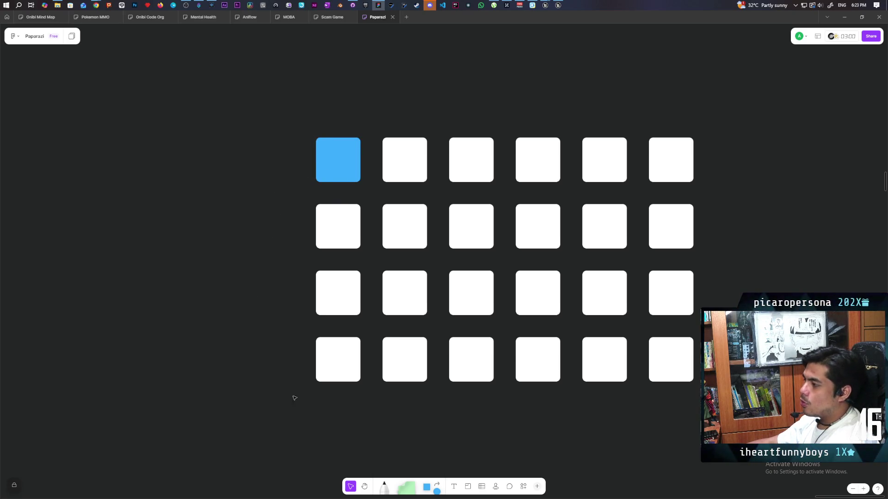
{"action": "mouse_move", "coordinate": [272, 115]}
{"action": "left_mouse_down"}
{"action": "mouse_move", "coordinate": [531, 166]}
{"action": "mouse_move", "coordinate": [803, 184]}
{"action": "left_mouse_up"}
{"action": "left_click", "coordinate": [815, 282]}
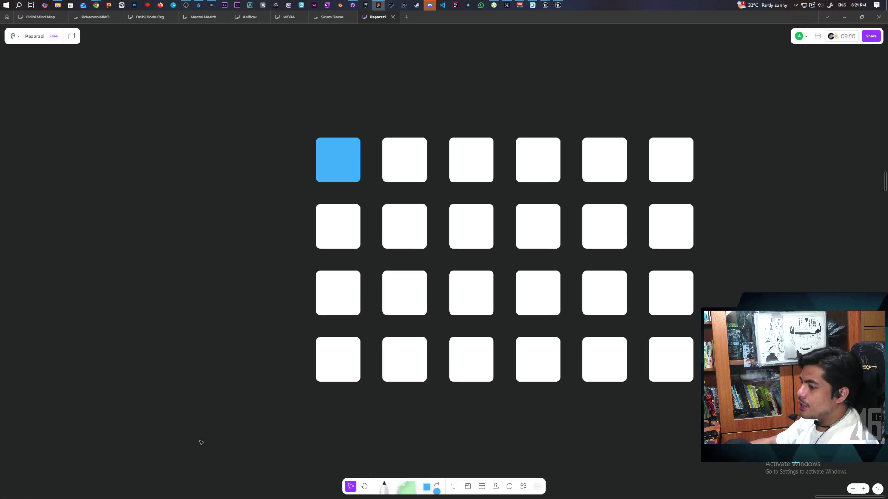
{"action": "mouse_move", "coordinate": [133, 337]}
{"action": "left_mouse_down"}
{"action": "mouse_move", "coordinate": [145, 363]}
{"action": "mouse_move", "coordinate": [195, 396]}
{"action": "left_mouse_up"}
{"action": "left_click_drag", "start_coordinate": [191, 394], "coordinate": [189, 401]}
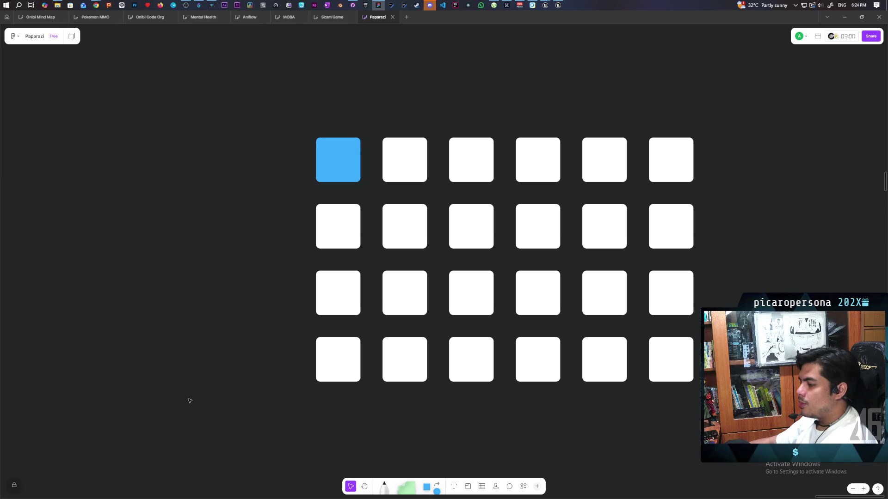
{"action": "left_click_drag", "start_coordinate": [230, 107], "coordinate": [769, 437]}
{"action": "left_click_drag", "start_coordinate": [242, 375], "coordinate": [326, 393]}
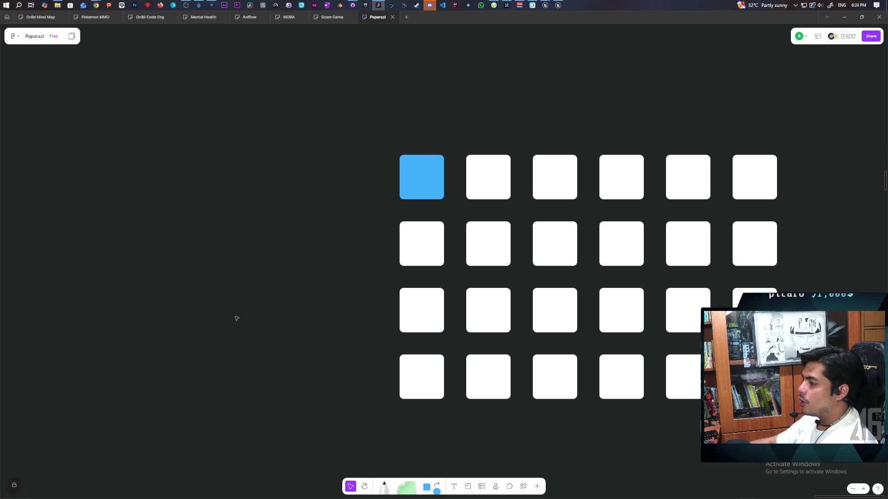
{"action": "mouse_move", "coordinate": [174, 53]}
{"action": "left_mouse_down"}
{"action": "mouse_move", "coordinate": [281, 317]}
{"action": "mouse_move", "coordinate": [240, 341]}
{"action": "mouse_move", "coordinate": [206, 311]}
{"action": "mouse_move", "coordinate": [196, 258]}
{"action": "left_mouse_up"}
{"action": "left_click_drag", "start_coordinate": [174, 49], "coordinate": [217, 210]}
{"action": "mouse_move", "coordinate": [349, 104]}
{"action": "left_mouse_down"}
{"action": "mouse_move", "coordinate": [599, 344]}
{"action": "mouse_move", "coordinate": [859, 485]}
{"action": "left_mouse_up"}
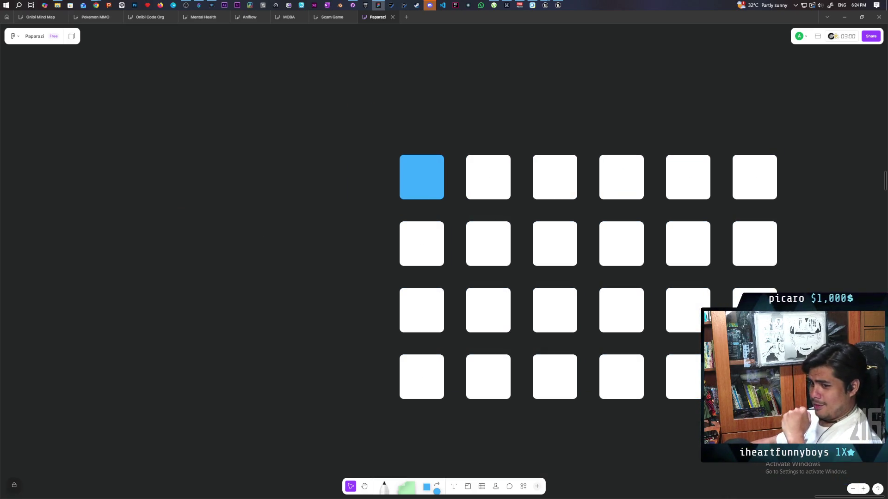
{"action": "mouse_move", "coordinate": [558, 4]}
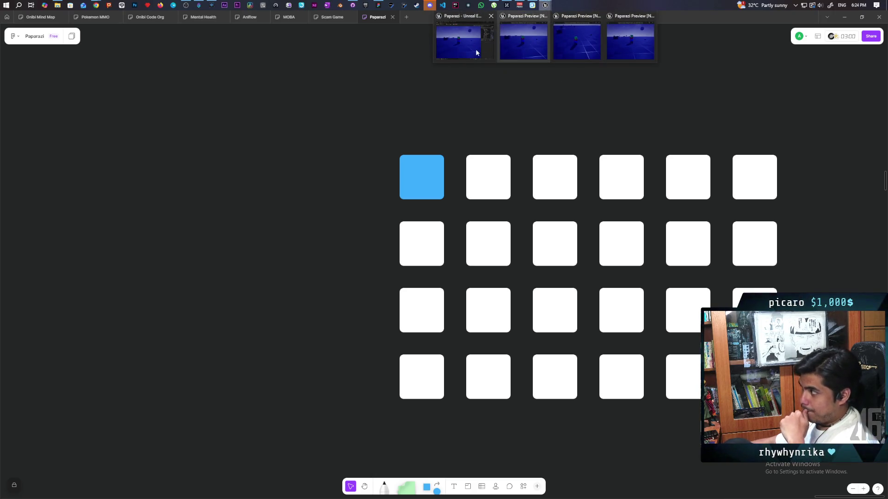
- Bring the Unreal editor and the Client 2 and Client 3 preview windows to the front
{"action": "left_click", "coordinate": [475, 49]}
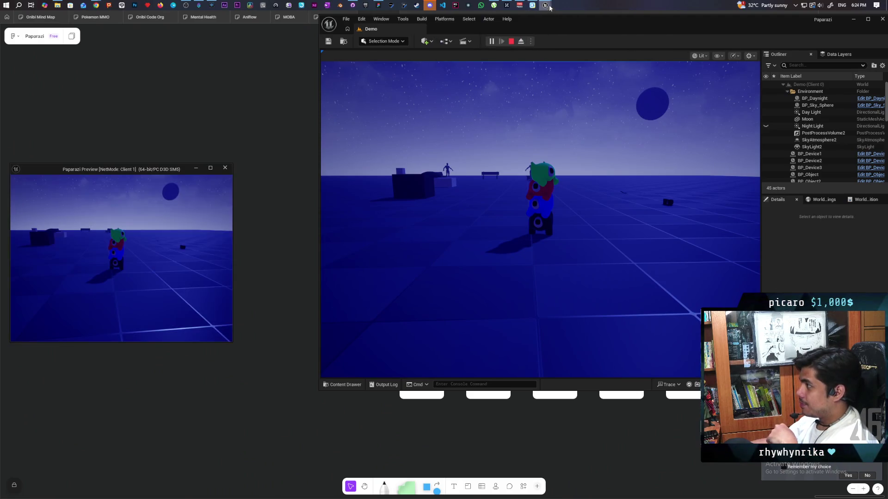
{"action": "left_click", "coordinate": [562, 48]}
{"action": "mouse_move", "coordinate": [545, 6]}
{"action": "left_click", "coordinate": [620, 48]}
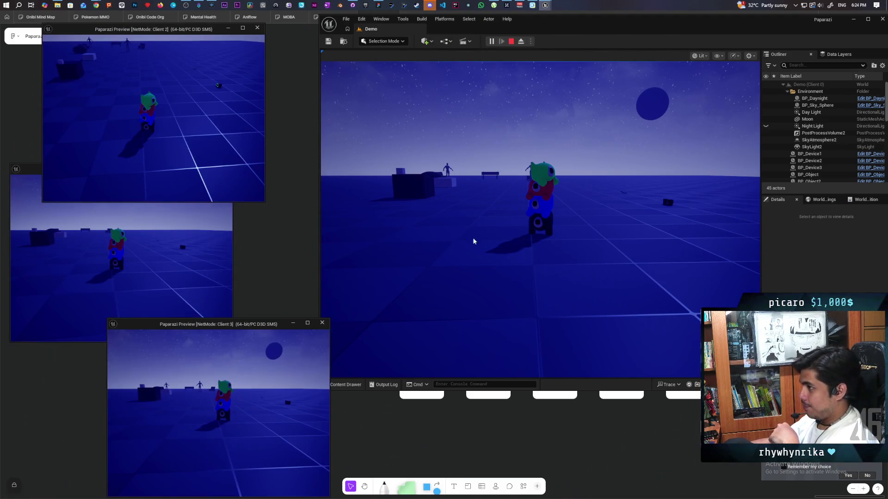
- Stack the Client 1, Client 2 and Client 3 windows down the left side of the screen
{"action": "mouse_move", "coordinate": [184, 29]}
{"action": "left_mouse_down"}
{"action": "mouse_move", "coordinate": [273, 136]}
{"action": "mouse_move", "coordinate": [276, 187]}
{"action": "left_mouse_up"}
{"action": "mouse_move", "coordinate": [134, 170]}
{"action": "left_mouse_down"}
{"action": "mouse_move", "coordinate": [170, 49]}
{"action": "mouse_move", "coordinate": [154, 28]}
{"action": "left_mouse_up"}
{"action": "mouse_move", "coordinate": [278, 188]}
{"action": "left_mouse_down"}
{"action": "mouse_move", "coordinate": [191, 194]}
{"action": "mouse_move", "coordinate": [175, 148]}
{"action": "left_mouse_up"}
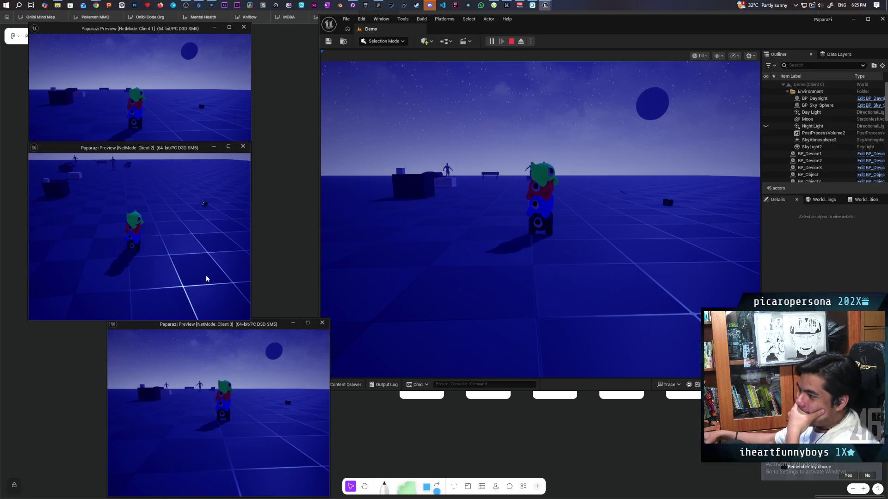
{"action": "left_click_drag", "start_coordinate": [280, 325], "coordinate": [200, 323]}
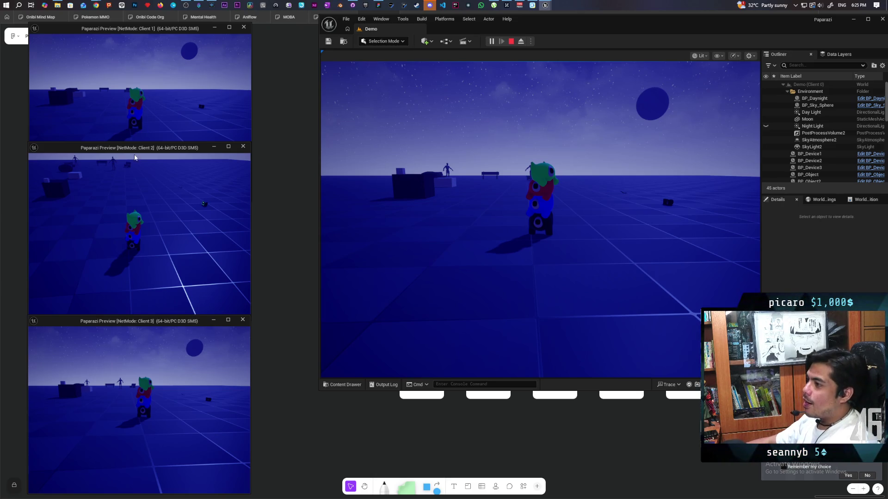
{"action": "mouse_move", "coordinate": [145, 149]}
{"action": "left_mouse_down"}
{"action": "mouse_move", "coordinate": [146, 199]}
{"action": "mouse_move", "coordinate": [144, 167]}
{"action": "left_mouse_up"}
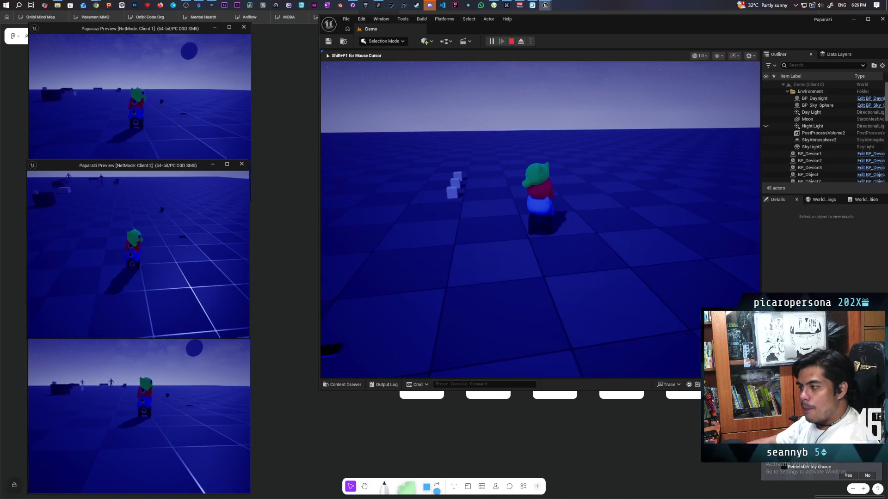
- End the Play-In-Editor session after play-testing, closing the client windows
{"action": "key", "text": "Escape"}
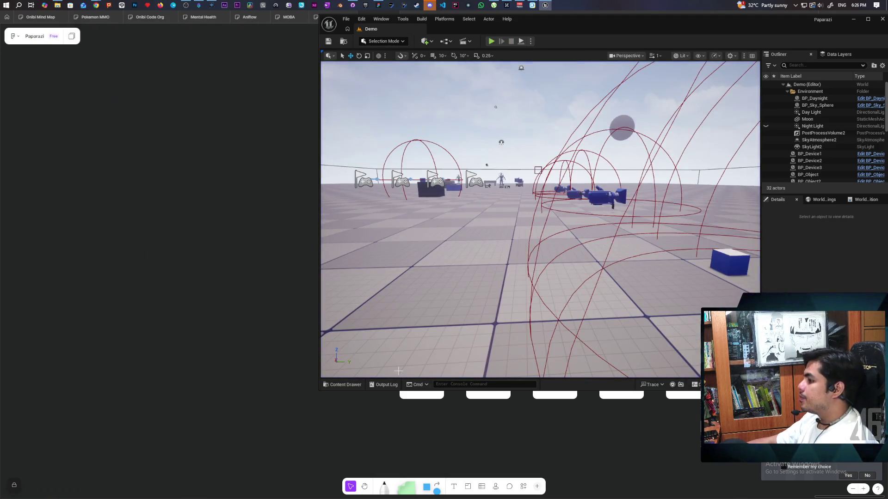
- Open the Content Drawer and navigate to Content > ThirdPerson > Blueprints
{"action": "left_click", "coordinate": [344, 384]}
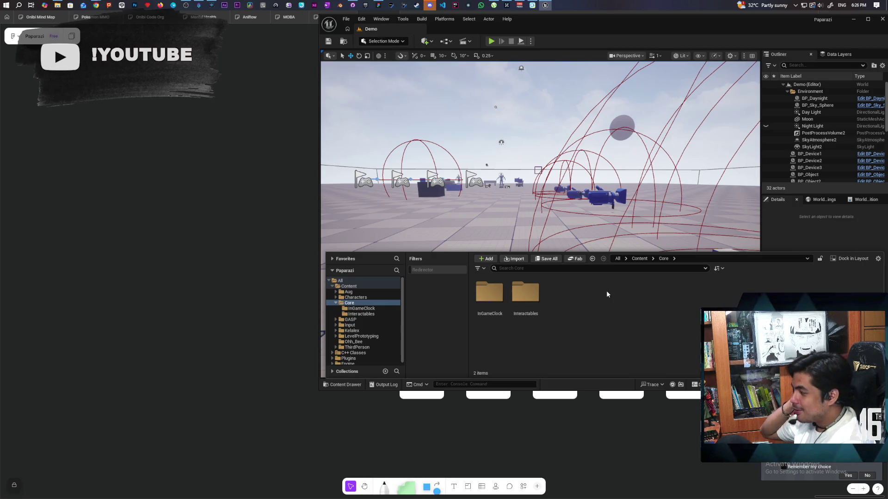
{"action": "left_click", "coordinate": [639, 258]}
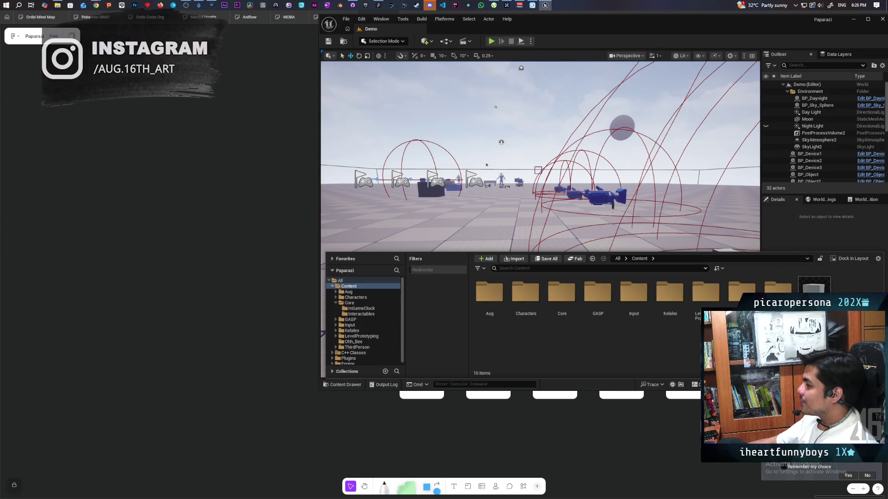
{"action": "left_click", "coordinate": [357, 348]}
{"action": "left_click", "coordinate": [492, 301]}
{"action": "double_click", "coordinate": [490, 300]}
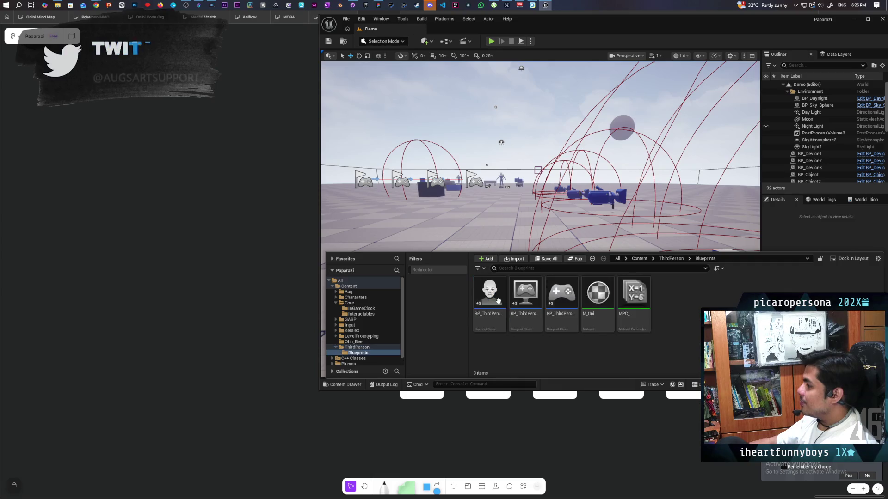
- Open BP_ThirdPersonCharacter maximized on its EventGraph and select the Stop Using Device node
{"action": "double_click", "coordinate": [486, 293]}
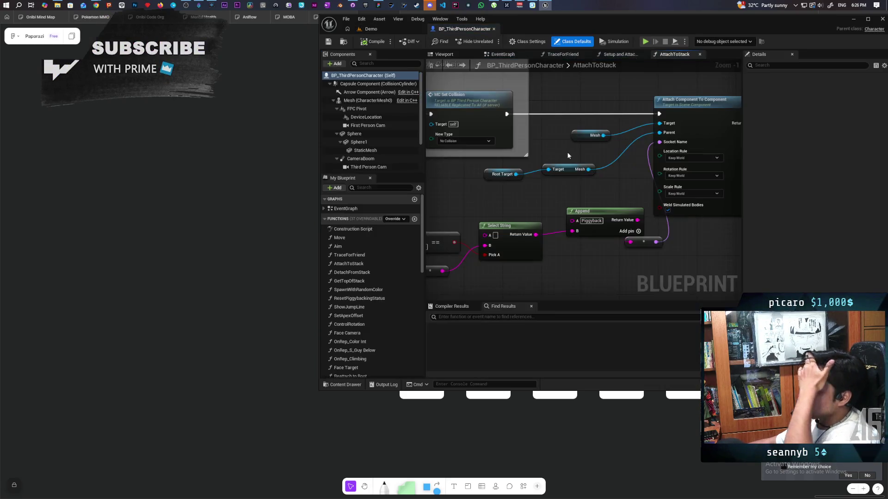
{"action": "double_click", "coordinate": [532, 18]}
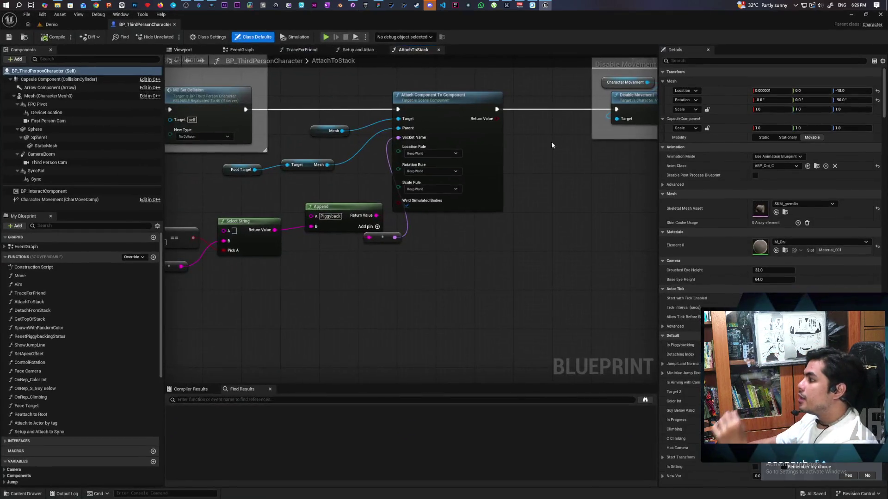
{"action": "scroll", "coordinate": [551, 142], "scroll_direction": "down", "scroll_amount": 6}
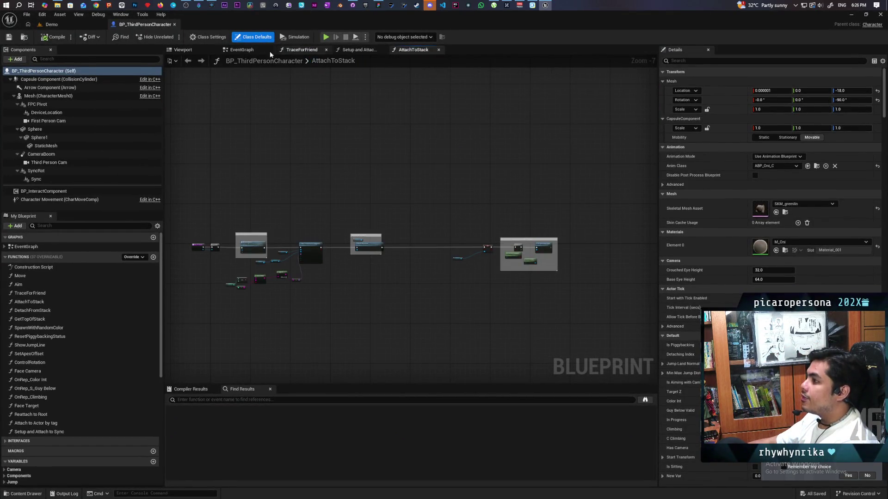
{"action": "left_click", "coordinate": [241, 50]}
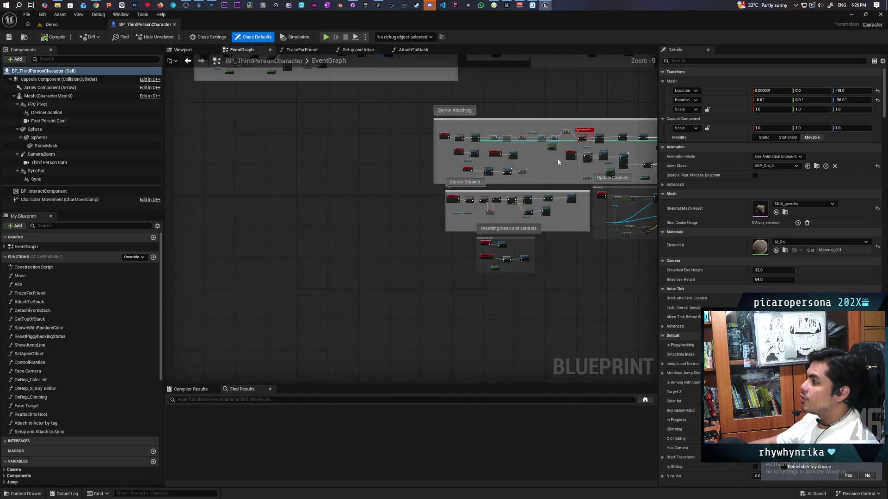
{"action": "scroll", "coordinate": [350, 265], "scroll_direction": "down", "scroll_amount": 4}
{"action": "scroll", "coordinate": [350, 265], "scroll_direction": "up", "scroll_amount": 12}
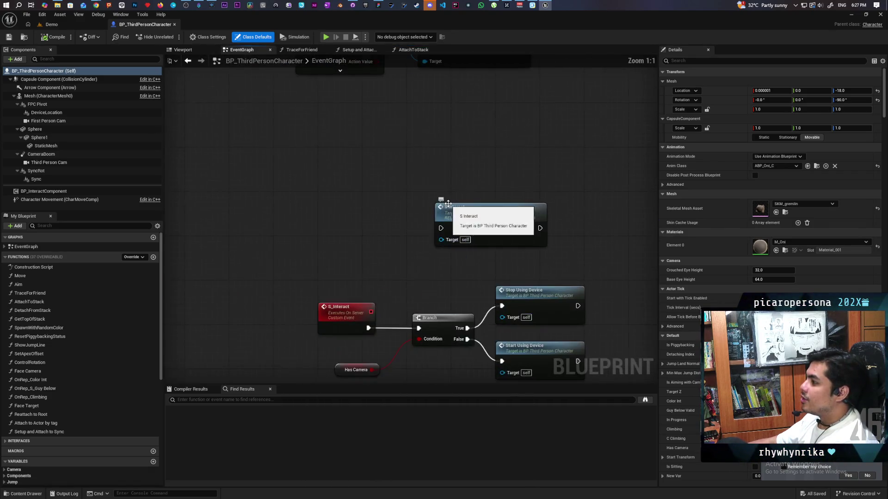
{"action": "scroll", "coordinate": [451, 254], "scroll_direction": "down", "scroll_amount": 5}
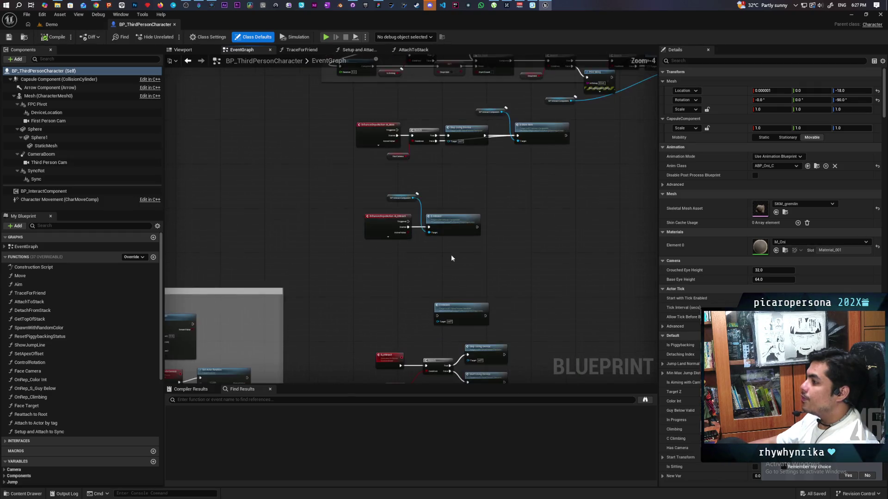
{"action": "scroll", "coordinate": [446, 248], "scroll_direction": "up", "scroll_amount": 4}
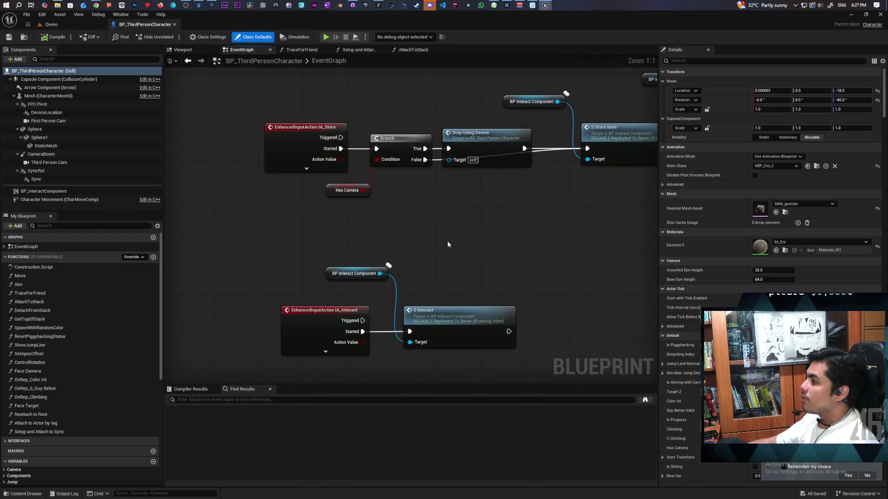
{"action": "left_click", "coordinate": [473, 152]}
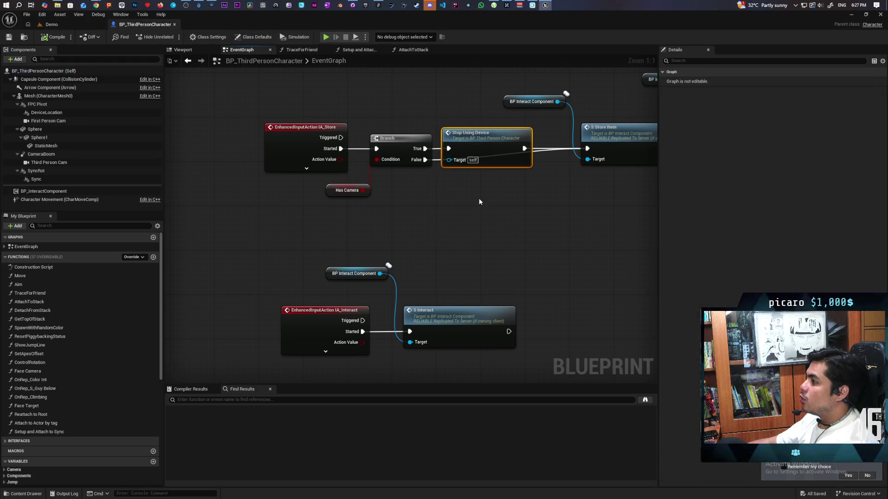
- Paste a copy of Stop Using Device into the IA_Interact group, placed below S Interact
{"action": "left_click_drag", "start_coordinate": [480, 198], "coordinate": [492, 58]}
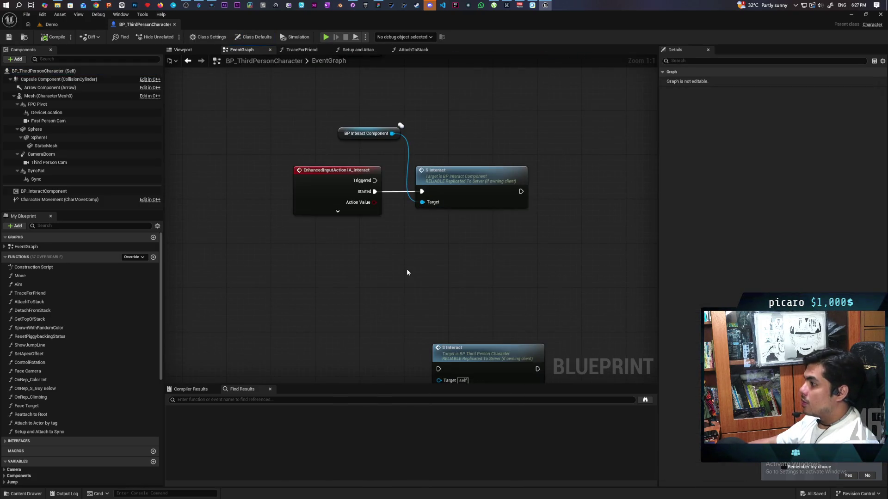
{"action": "key", "text": "ctrl+v"}
{"action": "mouse_move", "coordinate": [472, 238]}
{"action": "left_mouse_down"}
{"action": "mouse_move", "coordinate": [459, 138]}
{"action": "mouse_move", "coordinate": [501, 188]}
{"action": "mouse_move", "coordinate": [497, 209]}
{"action": "left_mouse_up"}
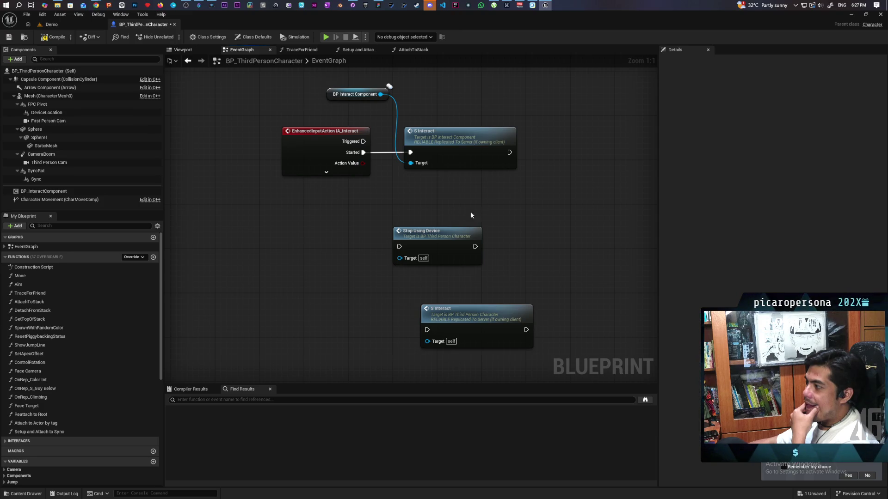
{"action": "mouse_move", "coordinate": [440, 236]}
{"action": "left_mouse_down"}
{"action": "mouse_move", "coordinate": [468, 194]}
{"action": "mouse_move", "coordinate": [451, 198]}
{"action": "left_mouse_up"}
{"action": "left_click_drag", "start_coordinate": [553, 124], "coordinate": [323, 170]}
{"action": "left_click", "coordinate": [298, 225]}
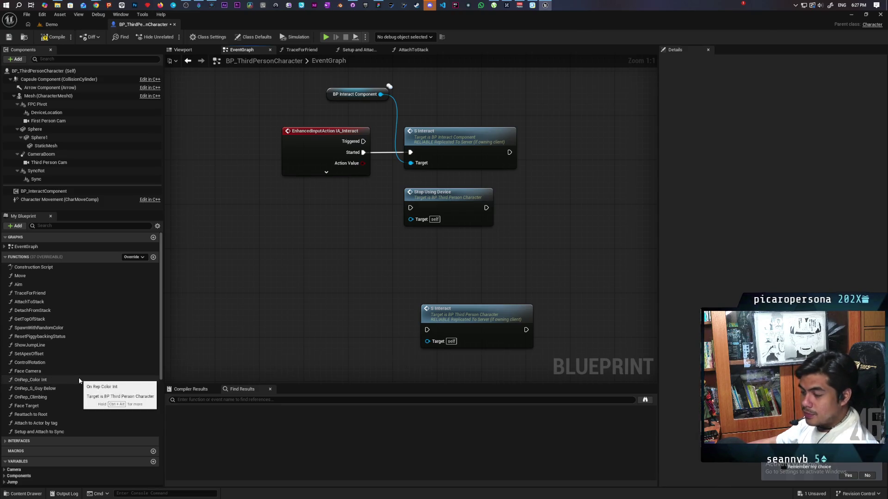
{"action": "scroll", "coordinate": [79, 379], "scroll_direction": "down", "scroll_amount": 2}
{"action": "scroll", "coordinate": [79, 381], "scroll_direction": "down", "scroll_amount": 6}
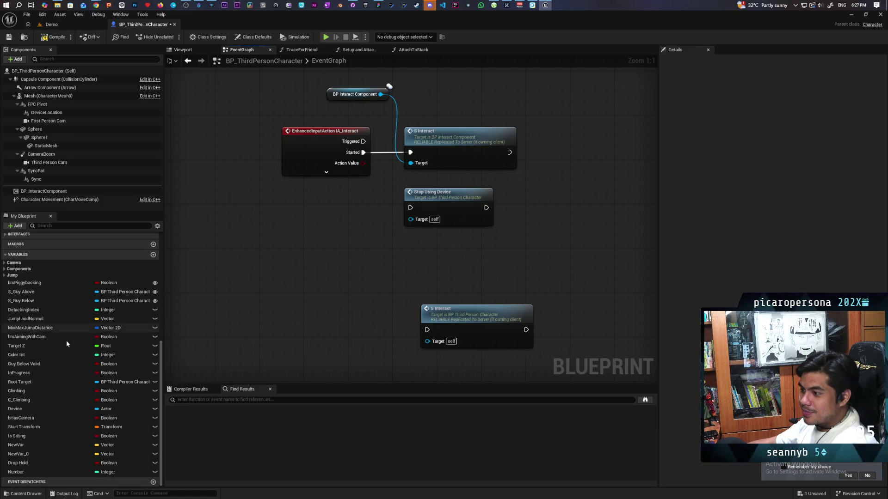
{"action": "scroll", "coordinate": [310, 261], "scroll_direction": "down", "scroll_amount": 12}
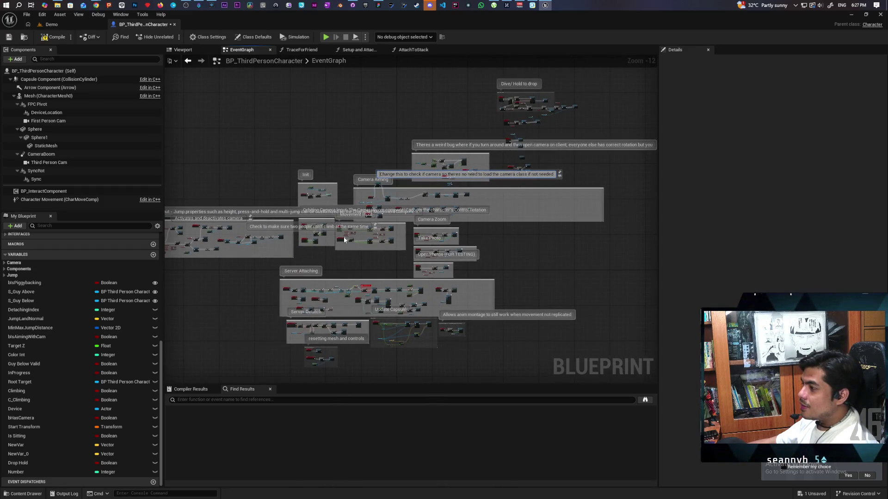
{"action": "scroll", "coordinate": [346, 240], "scroll_direction": "up", "scroll_amount": 10}
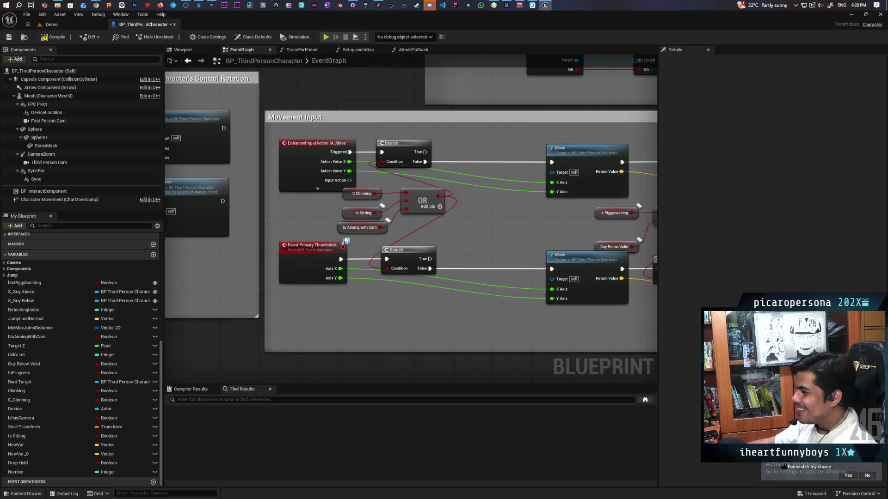
{"action": "scroll", "coordinate": [413, 223], "scroll_direction": "down", "scroll_amount": 5}
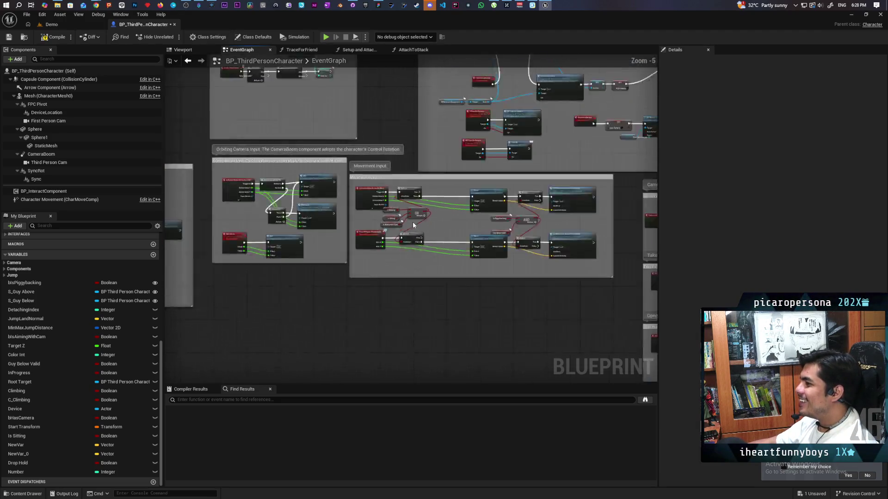
{"action": "scroll", "coordinate": [412, 225], "scroll_direction": "up", "scroll_amount": 3}
{"action": "scroll", "coordinate": [412, 222], "scroll_direction": "down", "scroll_amount": 2}
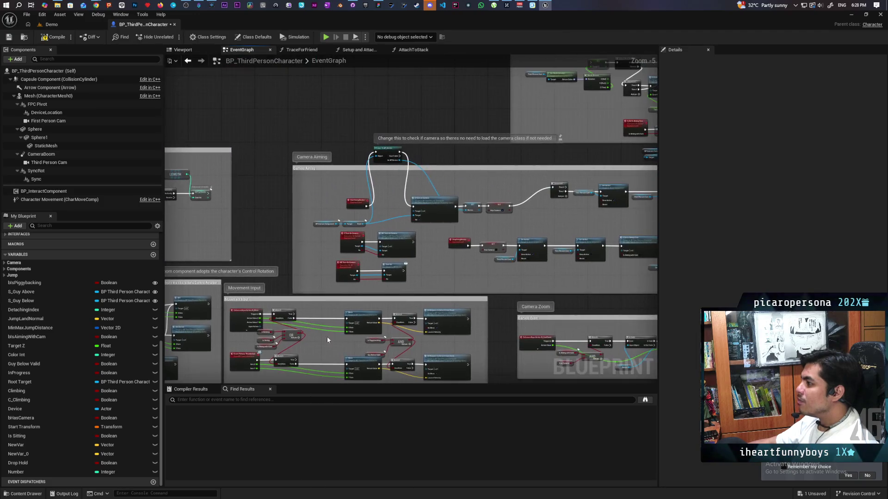
{"action": "scroll", "coordinate": [359, 237], "scroll_direction": "up", "scroll_amount": 3}
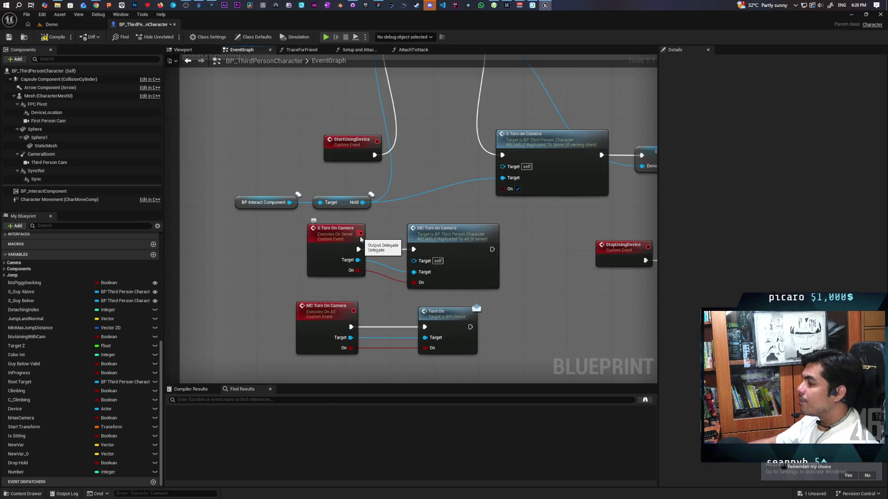
{"action": "scroll", "coordinate": [360, 239], "scroll_direction": "down", "scroll_amount": 1}
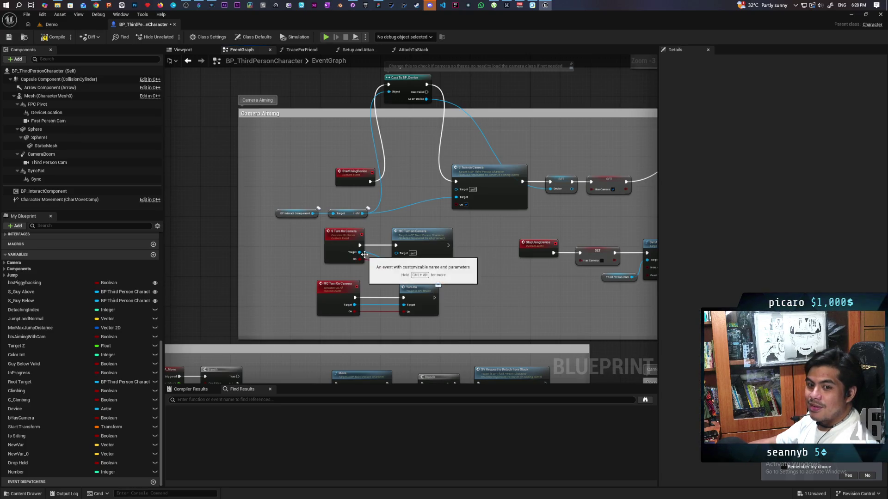
{"action": "scroll", "coordinate": [373, 262], "scroll_direction": "down", "scroll_amount": 4}
{"action": "mouse_move", "coordinate": [329, 226]}
{"action": "left_mouse_down"}
{"action": "mouse_move", "coordinate": [416, 185]}
{"action": "mouse_move", "coordinate": [407, 254]}
{"action": "left_mouse_up"}
{"action": "left_click_drag", "start_coordinate": [399, 286], "coordinate": [508, 242]}
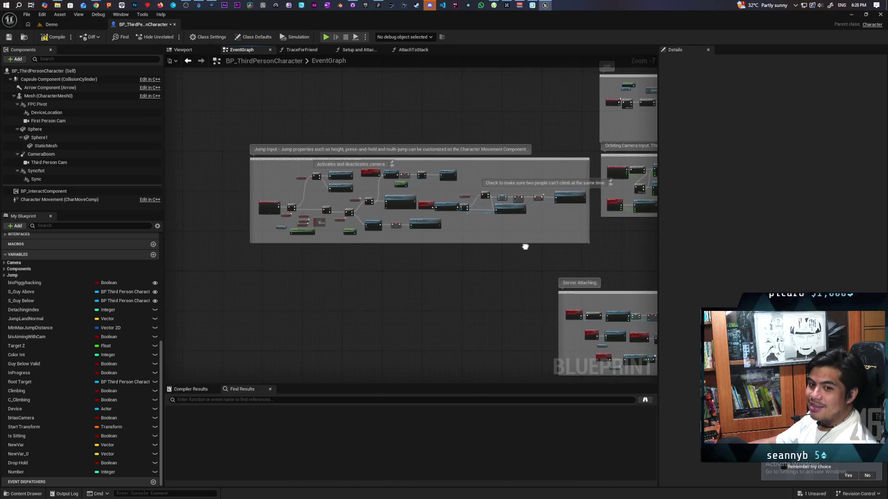
{"action": "scroll", "coordinate": [351, 252], "scroll_direction": "up", "scroll_amount": 5}
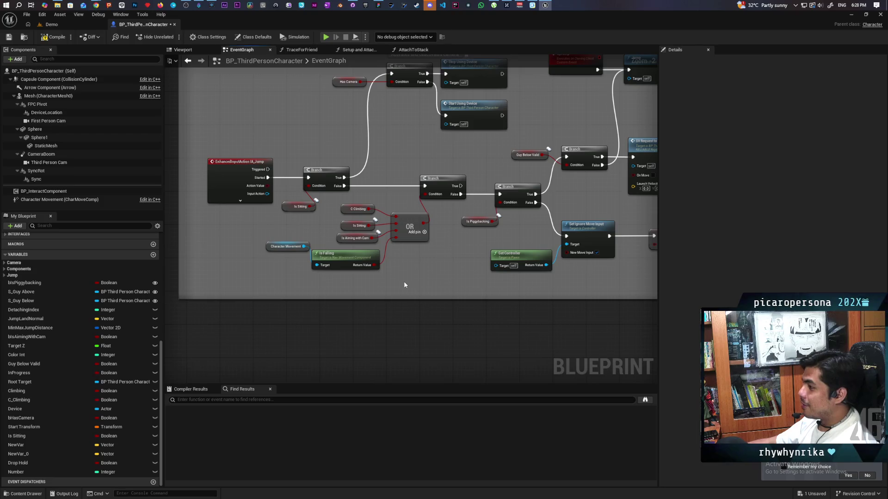
{"action": "scroll", "coordinate": [456, 262], "scroll_direction": "up", "scroll_amount": 2}
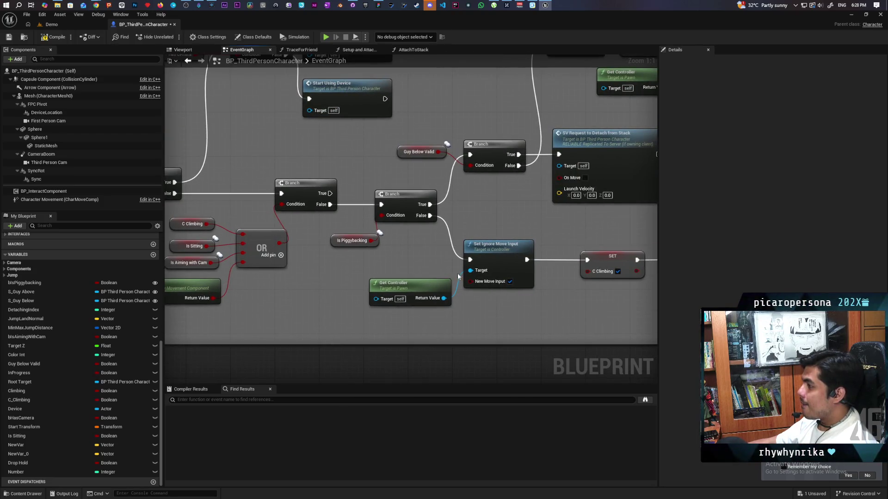
{"action": "scroll", "coordinate": [458, 277], "scroll_direction": "down", "scroll_amount": 3}
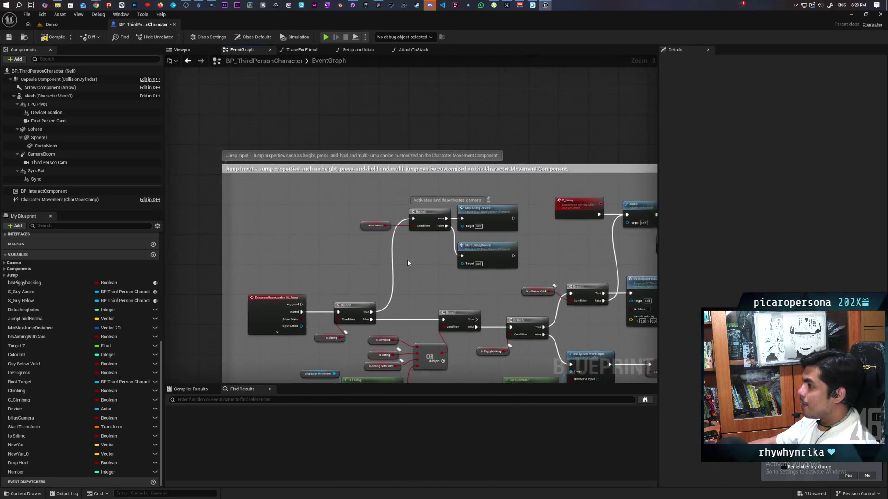
{"action": "scroll", "coordinate": [408, 263], "scroll_direction": "up", "scroll_amount": 3}
{"action": "left_click", "coordinate": [357, 213]}
{"action": "left_click_drag", "start_coordinate": [335, 250], "coordinate": [431, 209]}
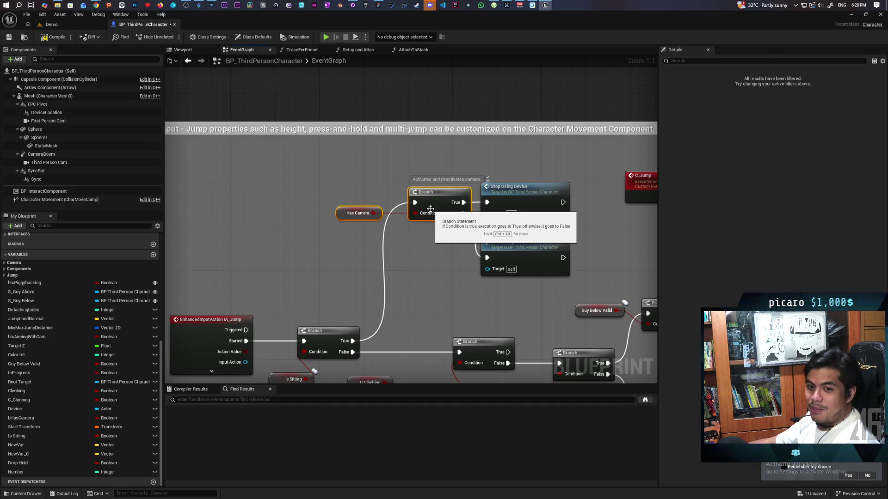
{"action": "scroll", "coordinate": [431, 209], "scroll_direction": "down", "scroll_amount": 10}
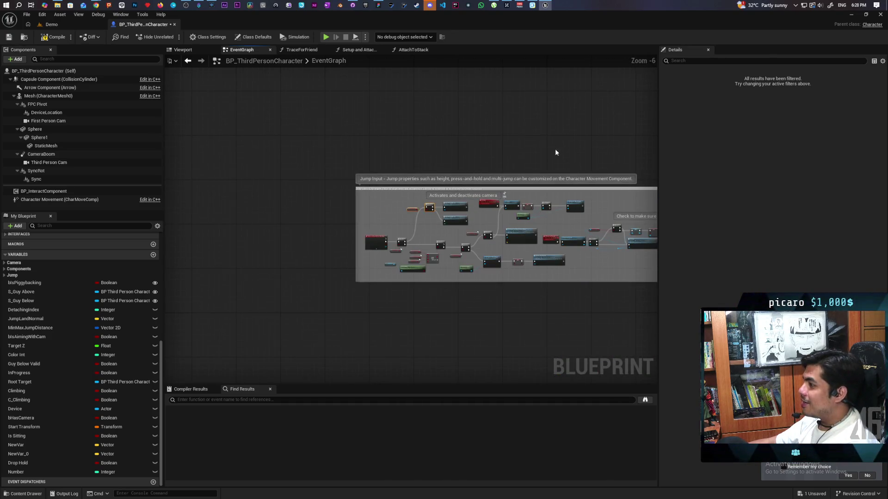
{"action": "scroll", "coordinate": [554, 150], "scroll_direction": "up", "scroll_amount": 5}
{"action": "scroll", "coordinate": [247, 238], "scroll_direction": "up", "scroll_amount": 3}
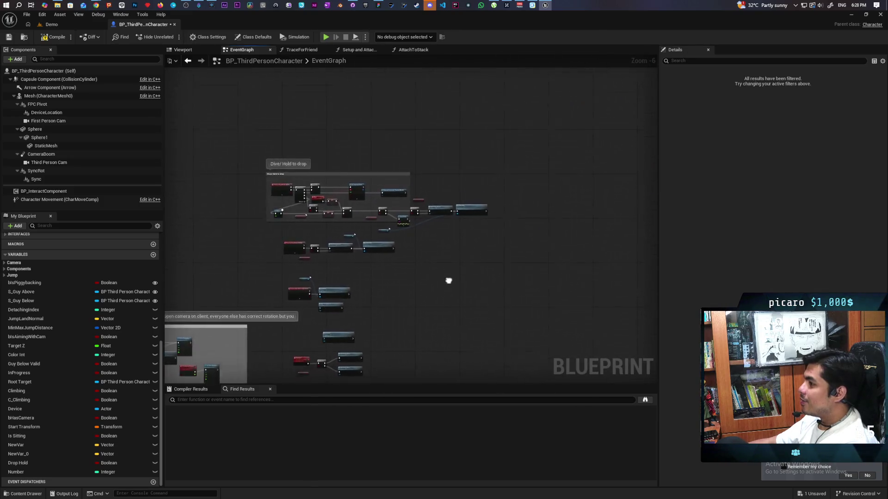
{"action": "scroll", "coordinate": [402, 222], "scroll_direction": "up", "scroll_amount": 3}
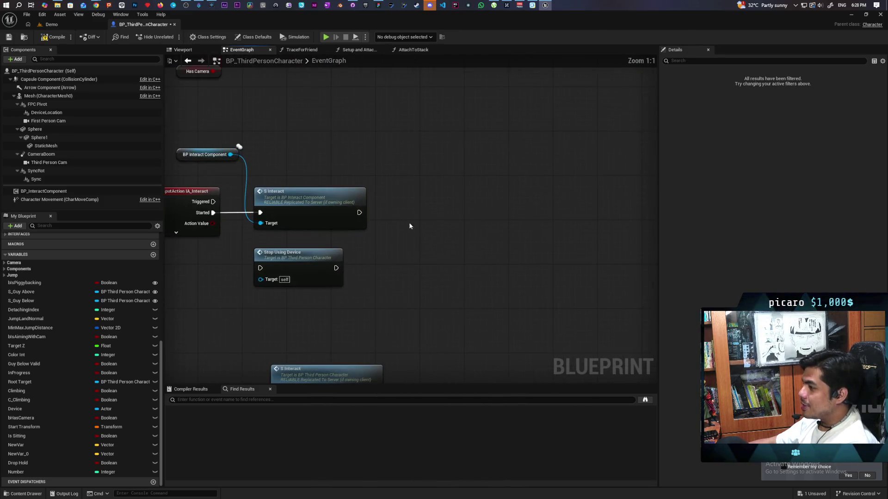
- Paste the Has Camera and Branch nodes, wiring S Interact into the Branch and True into Stop Using Device
{"action": "key", "text": "ctrl+v"}
{"action": "left_click_drag", "start_coordinate": [395, 216], "coordinate": [395, 237]}
{"action": "left_click_drag", "start_coordinate": [456, 208], "coordinate": [417, 213]}
{"action": "mouse_move", "coordinate": [359, 213]}
{"action": "left_mouse_down"}
{"action": "mouse_move", "coordinate": [416, 217]}
{"action": "mouse_move", "coordinate": [411, 213]}
{"action": "left_mouse_up"}
{"action": "left_click", "coordinate": [395, 253]}
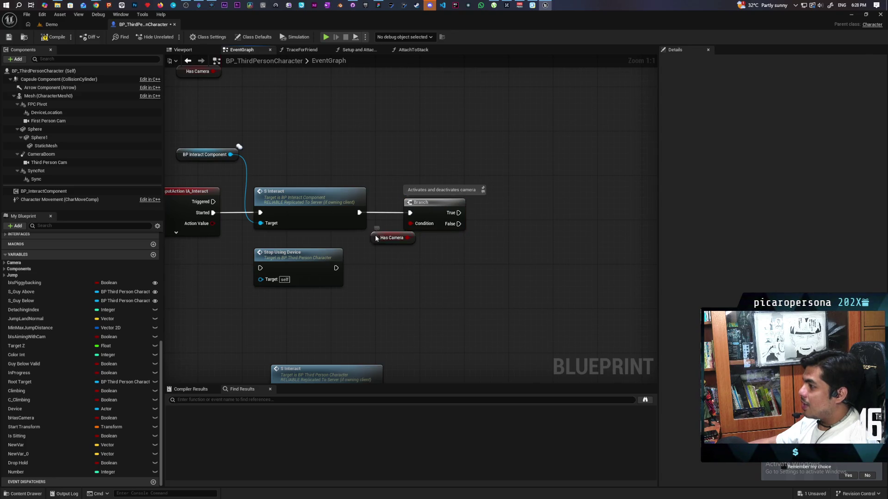
{"action": "left_click_drag", "start_coordinate": [376, 238], "coordinate": [371, 250]}
{"action": "mouse_move", "coordinate": [282, 253]}
{"action": "left_mouse_down"}
{"action": "mouse_move", "coordinate": [463, 236]}
{"action": "mouse_move", "coordinate": [497, 197]}
{"action": "mouse_move", "coordinate": [478, 216]}
{"action": "mouse_move", "coordinate": [521, 213]}
{"action": "left_mouse_up"}
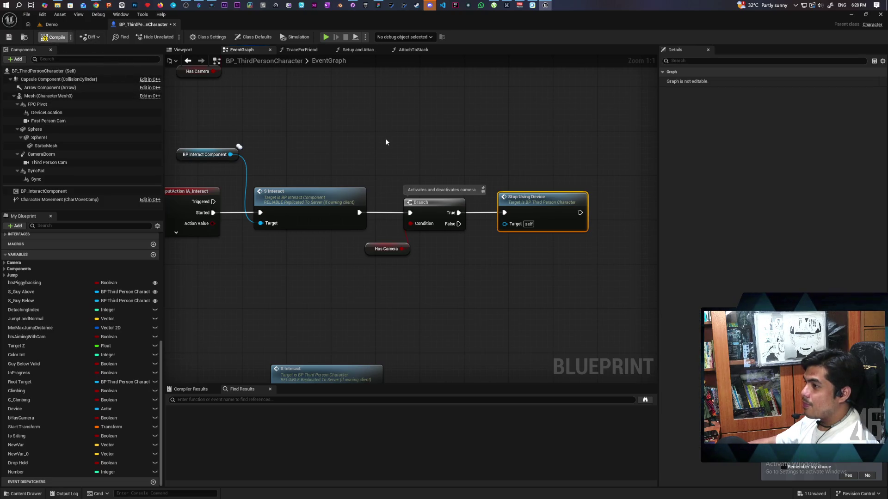
- Compile and save the character Blueprint, then bring up the Demo level view
{"action": "key", "text": "F7"}
{"action": "key", "text": "ctrl+s"}
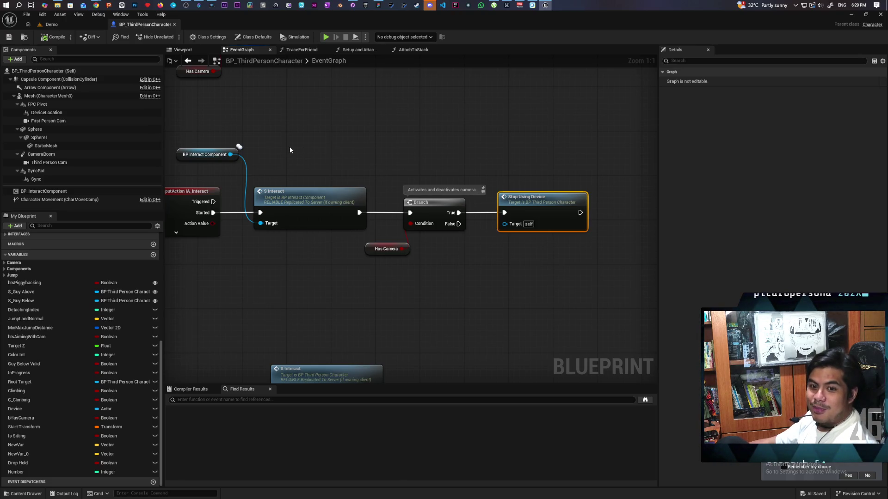
{"action": "left_click", "coordinate": [49, 24]}
{"action": "mouse_move", "coordinate": [267, 31]}
{"action": "left_mouse_down"}
{"action": "mouse_move", "coordinate": [342, 65]}
{"action": "mouse_move", "coordinate": [445, 46]}
{"action": "left_mouse_up"}
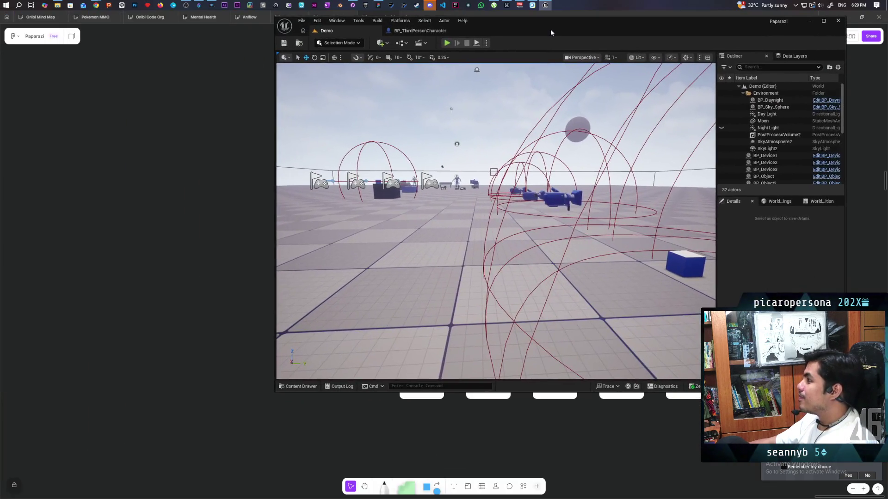
- Play the level with multiplayer clients, pick up the camera, toggle its close-up view repeatedly, then stop
{"action": "left_click", "coordinate": [445, 43]}
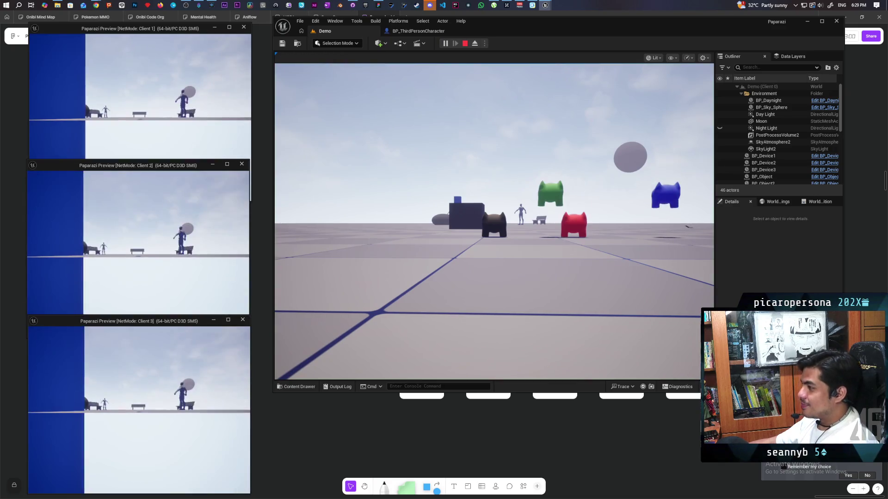
{"action": "left_click", "coordinate": [462, 293]}
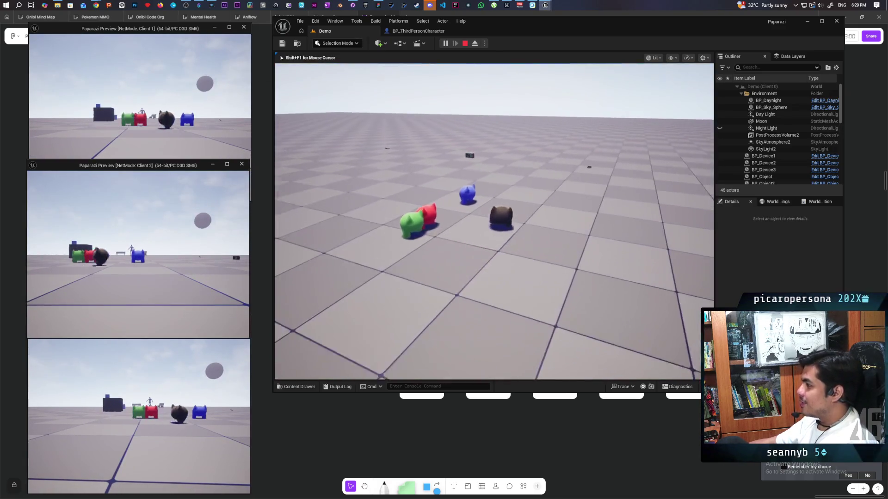
{"action": "key", "text": "w"}
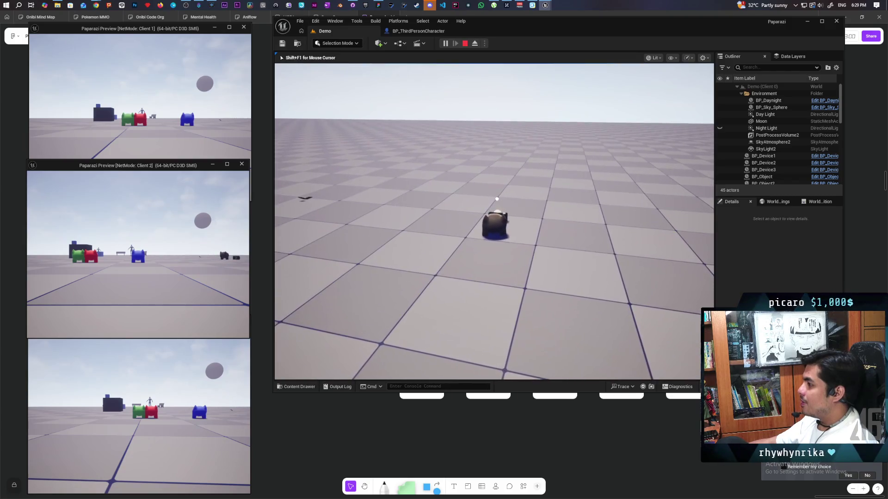
{"action": "key", "text": "e"}
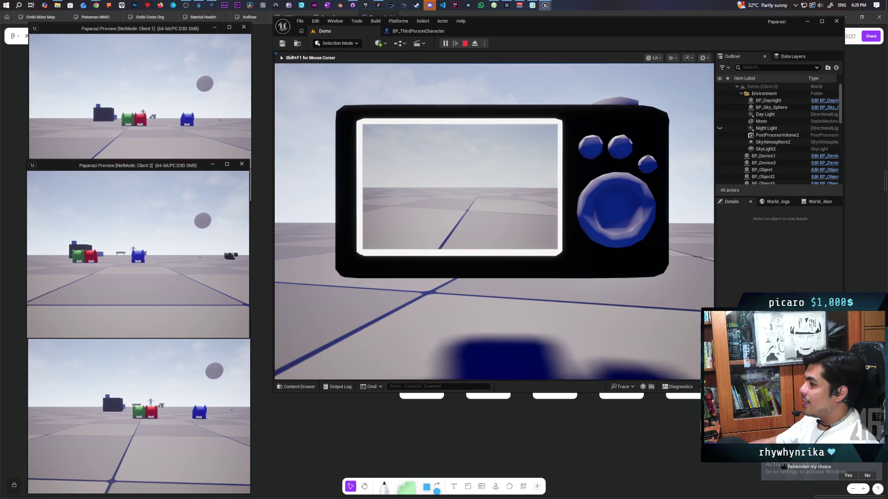
{"action": "key", "text": "e"}
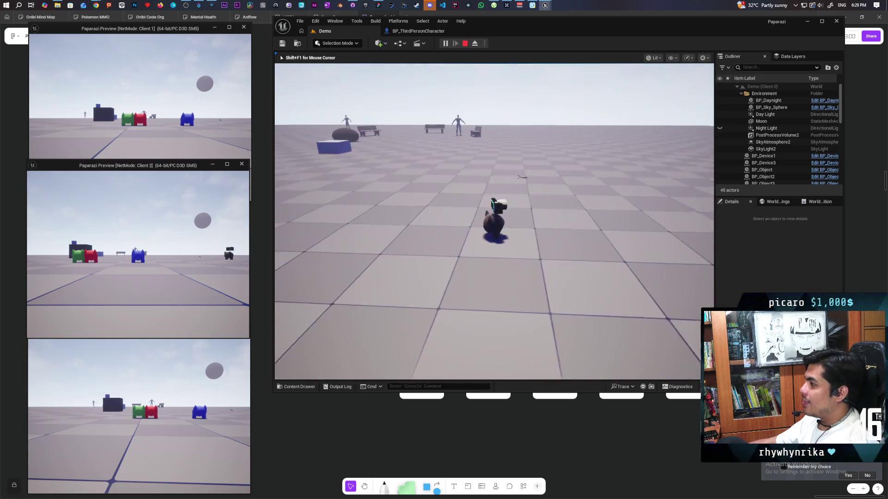
{"action": "key", "text": "e"}
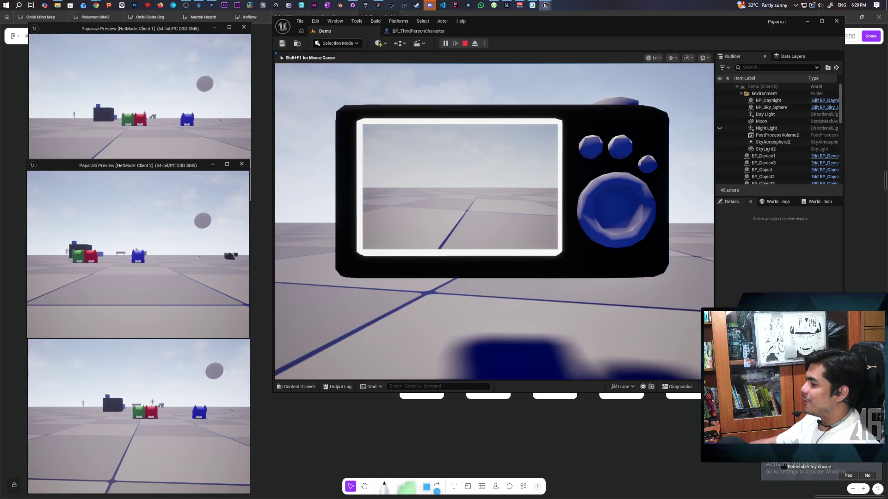
{"action": "key", "text": "e"}
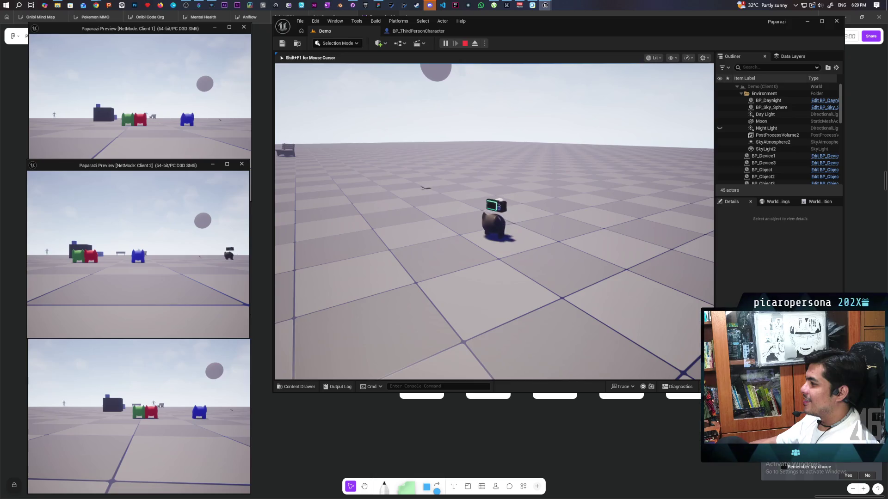
{"action": "key", "text": "e"}
{"action": "key", "text": "e"}
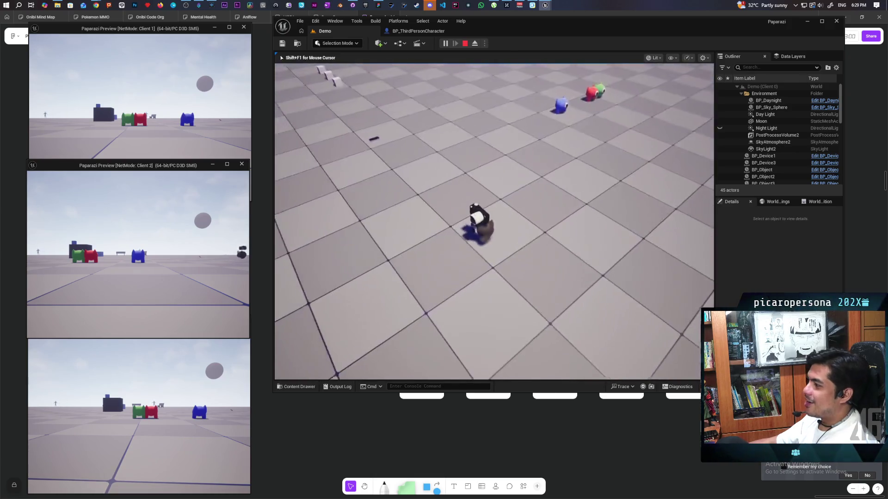
{"action": "key", "text": "Escape"}
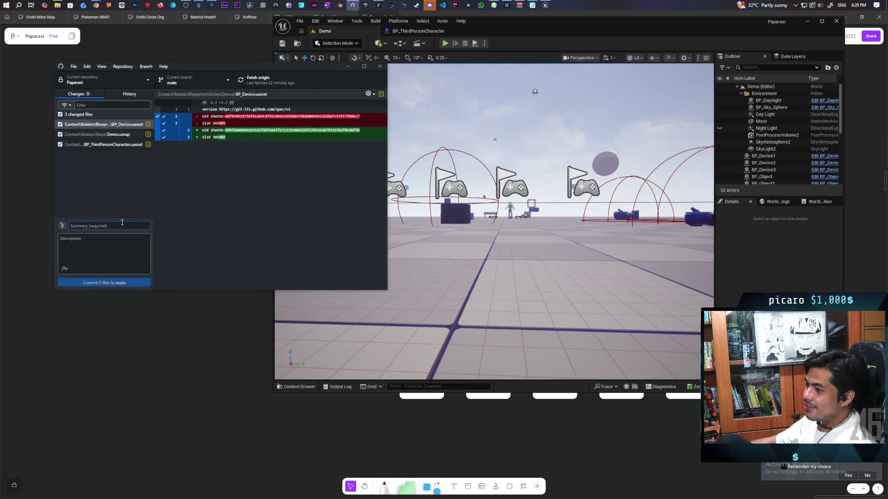
- Commit the 3 changed files to main with a summary about FPC not deactivating, then push to origin
{"action": "type", "text": "fixed cam"}
{"action": "key", "text": "BackSpace"}
{"action": "key", "text": "BackSpace"}
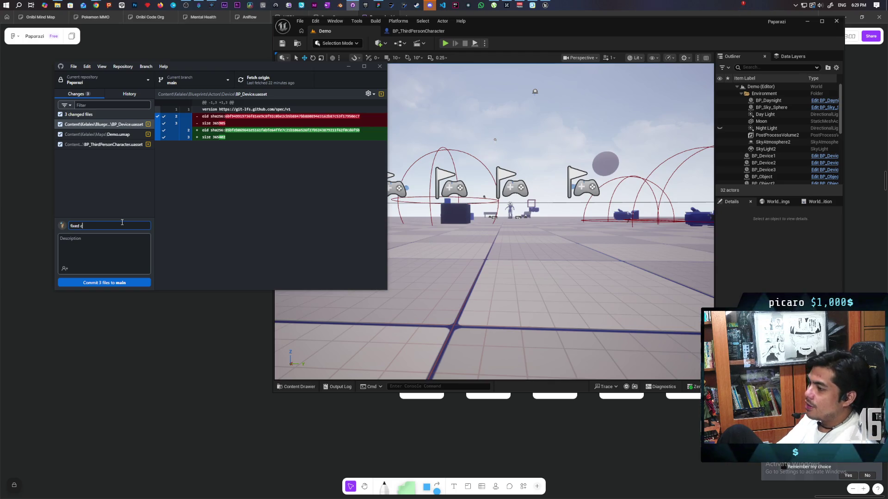
{"action": "type", "text": "FP"}
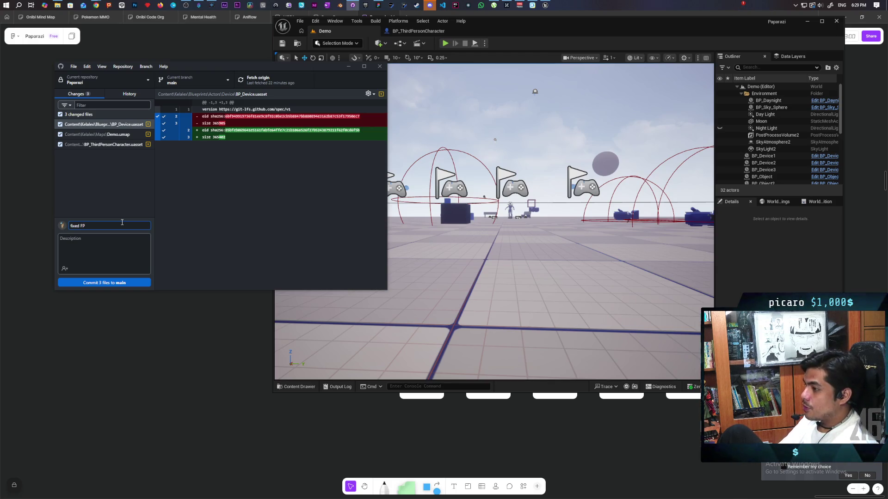
{"action": "type", "text": "C not"}
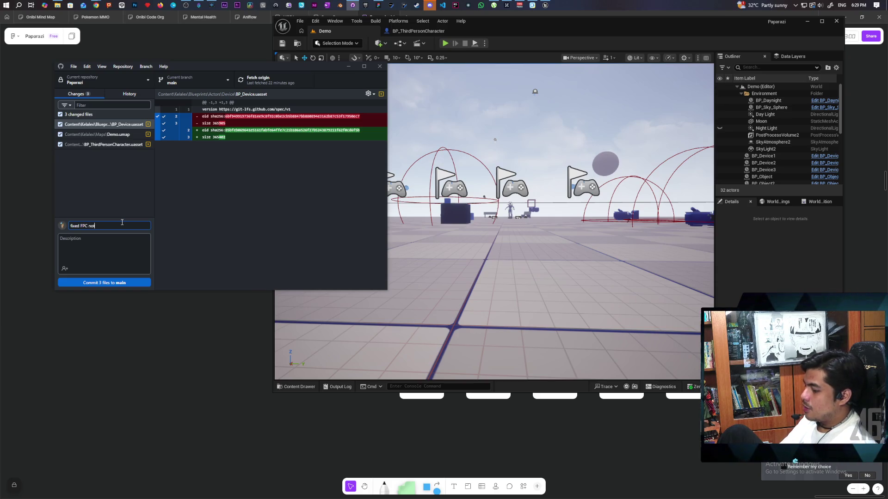
{"action": "type", "text": " deactivatio"}
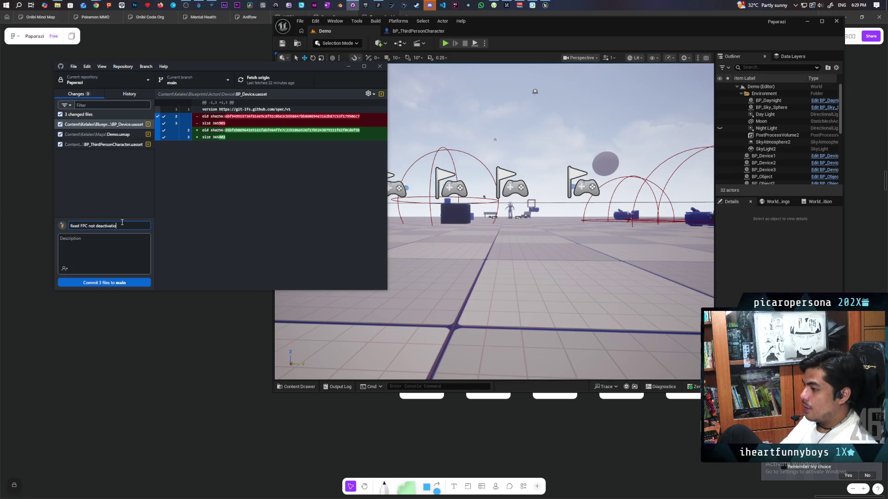
{"action": "key", "text": "BackSpace"}
{"action": "type", "text": "ng when"}
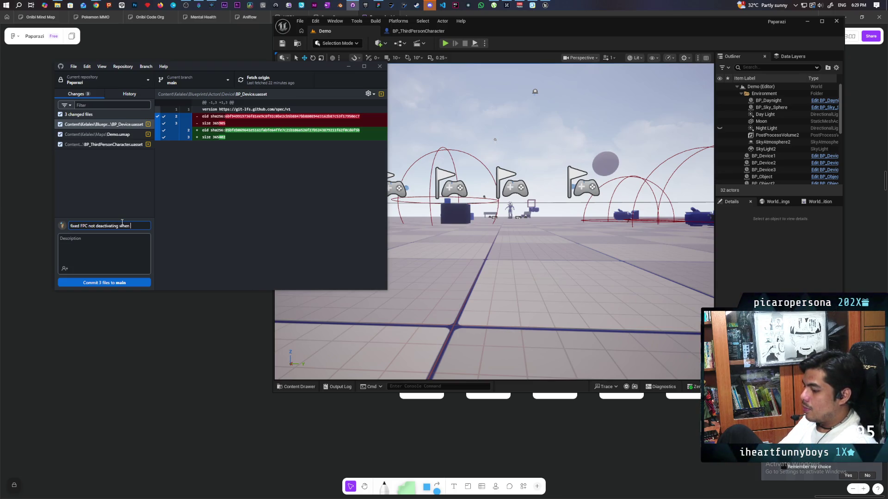
{"action": "type", "text": "o"}
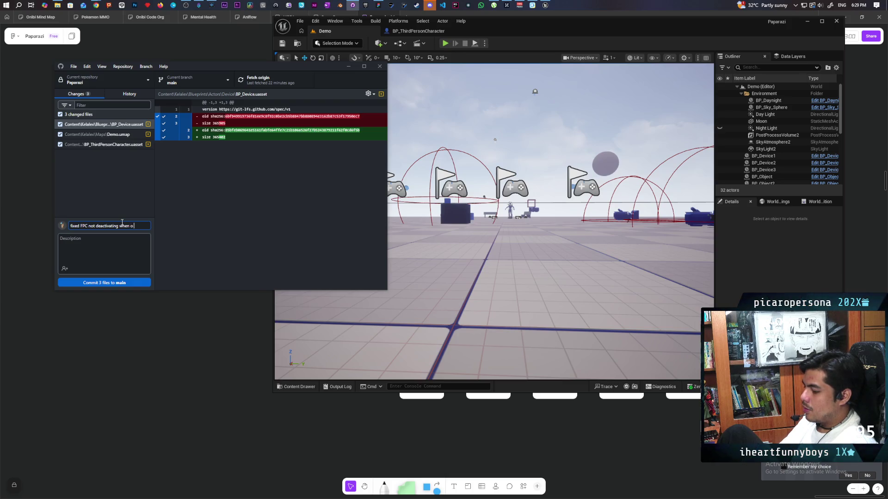
{"action": "key", "text": "BackSpace"}
{"action": "key", "text": "BackSpace"}
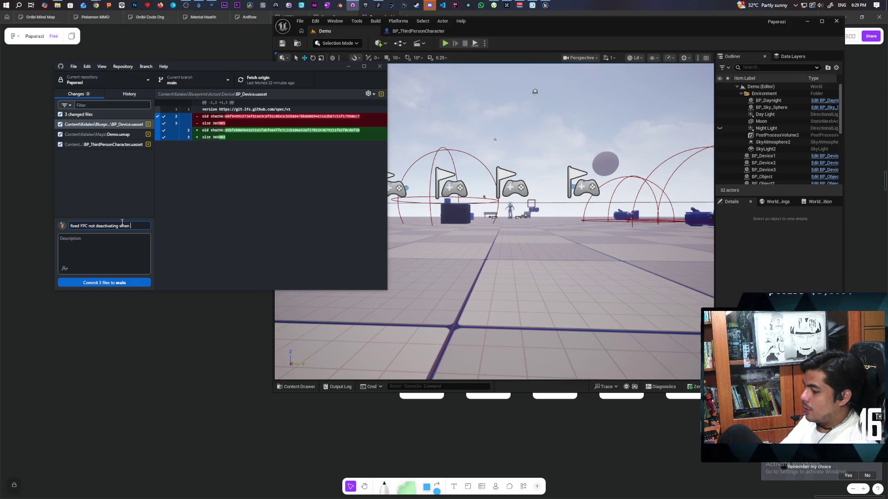
{"action": "type", "text": "moved to head"}
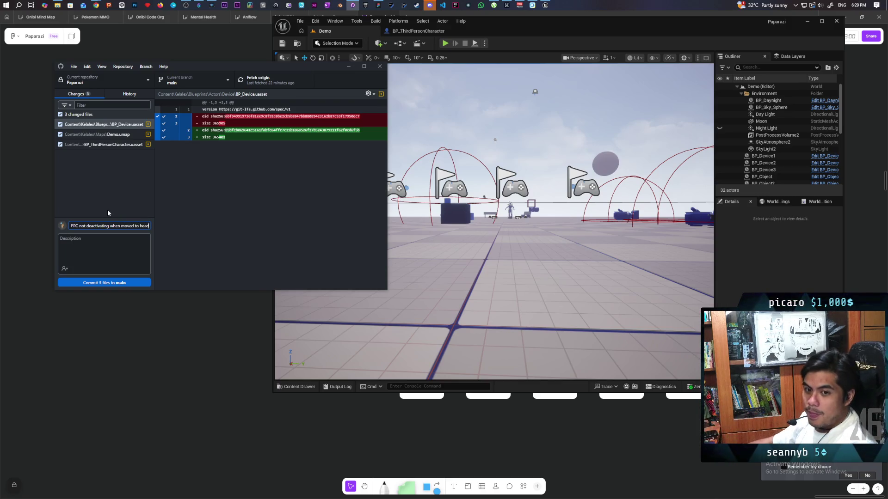
{"action": "left_click", "coordinate": [105, 283]}
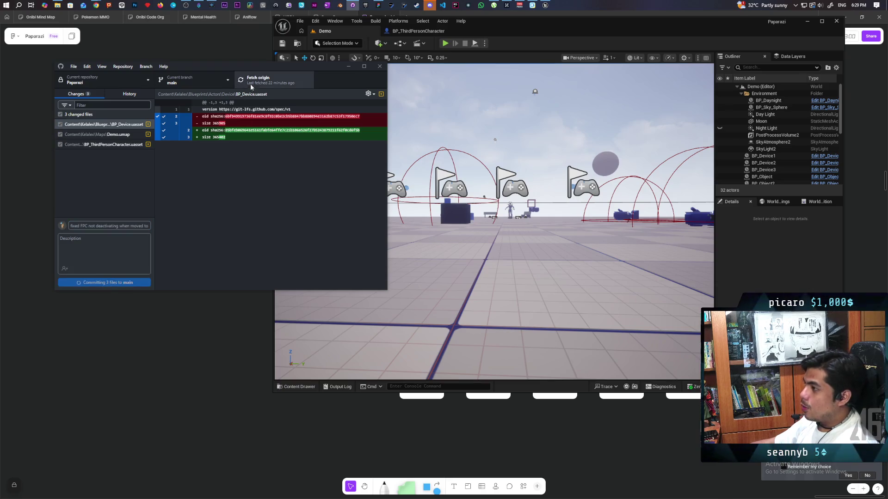
{"action": "left_click", "coordinate": [264, 82]}
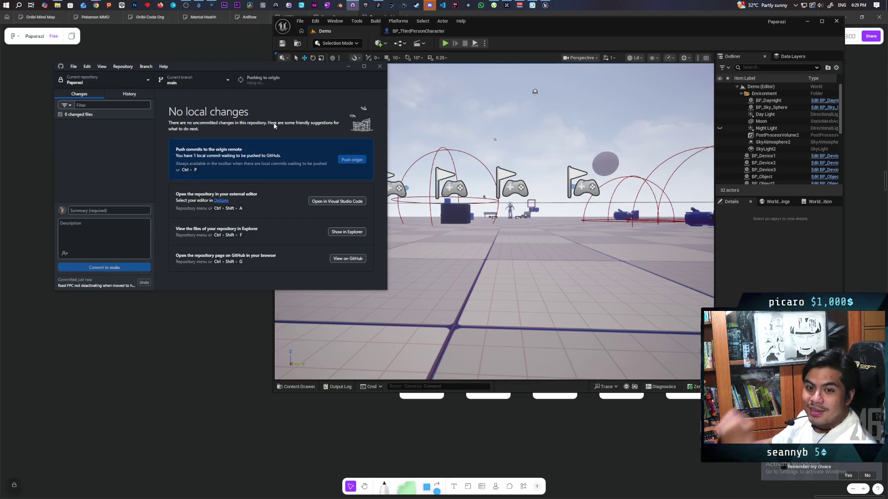
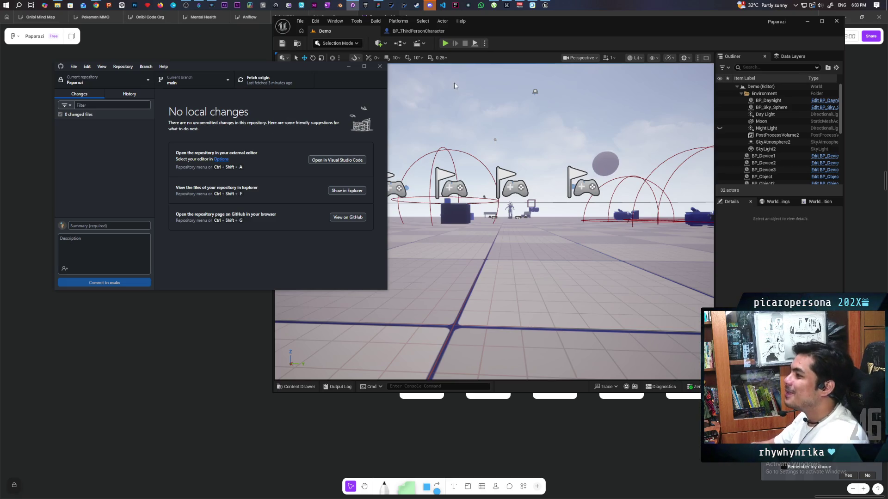
- Show the BP_ThirdPersonCharacter EventGraph in Unreal Editor, zoomed out with nothing selected
{"action": "left_click", "coordinate": [424, 32]}
{"action": "left_click", "coordinate": [424, 32]}
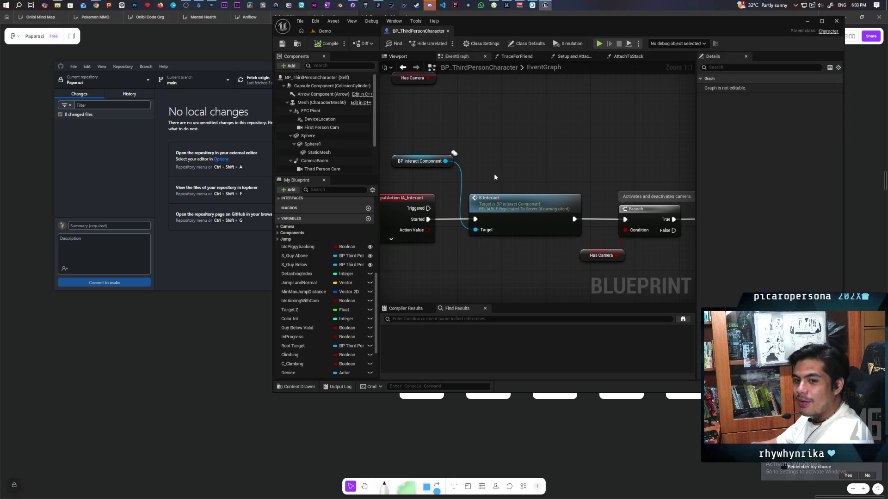
{"action": "scroll", "coordinate": [511, 170], "scroll_direction": "down", "scroll_amount": 5}
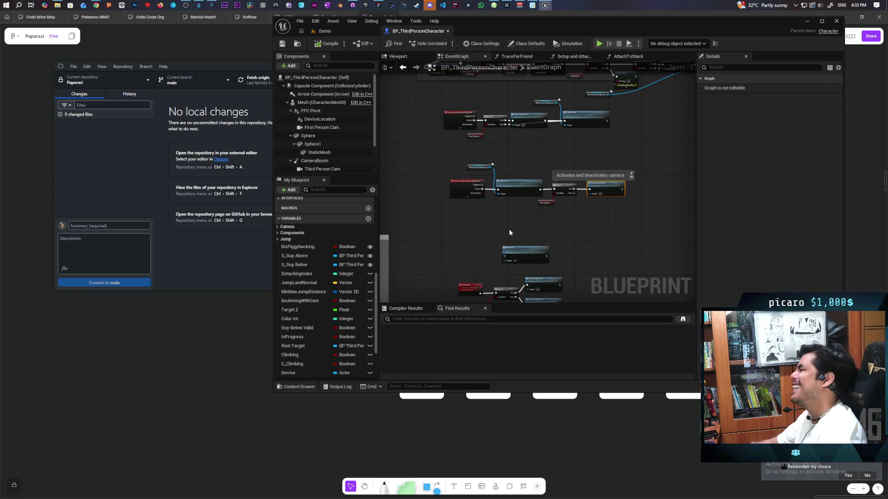
{"action": "left_click", "coordinate": [514, 204]}
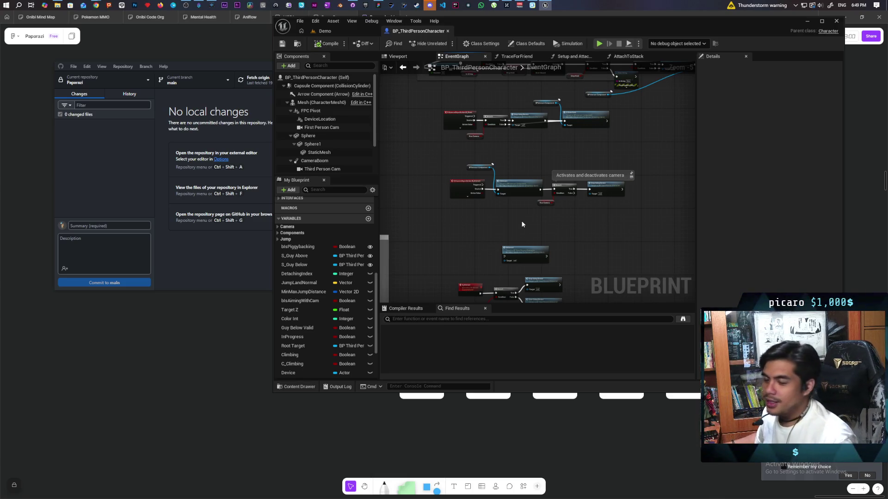
- Zoom in on the Paparazi board's temple layout sketch between the Quest Ideas and wishes notes
{"action": "left_click", "coordinate": [238, 333]}
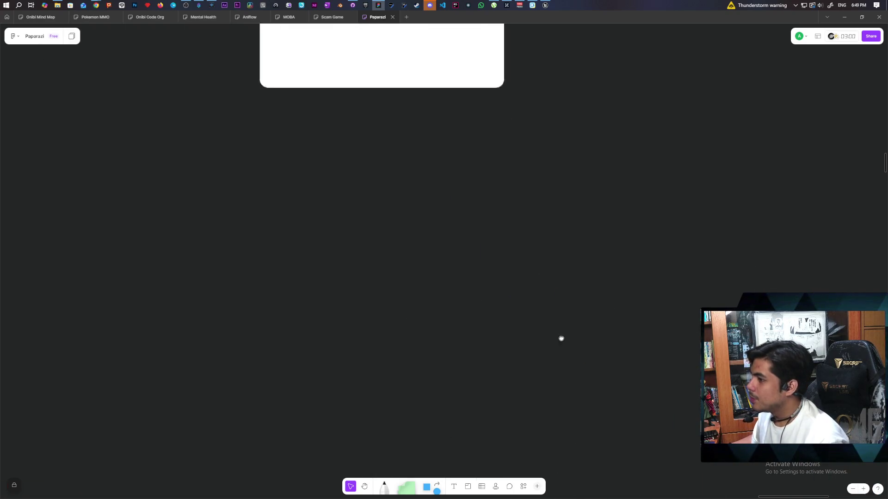
{"action": "scroll", "coordinate": [601, 344], "scroll_direction": "down", "scroll_amount": 10}
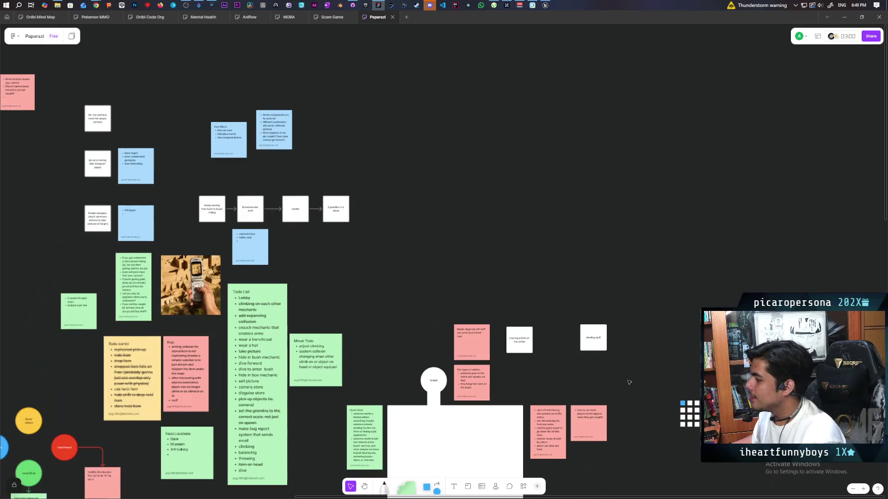
{"action": "mouse_move", "coordinate": [605, 341]}
{"action": "left_mouse_down"}
{"action": "mouse_move", "coordinate": [611, 303]}
{"action": "mouse_move", "coordinate": [655, 239]}
{"action": "left_mouse_up"}
{"action": "scroll", "coordinate": [654, 240], "scroll_direction": "up", "scroll_amount": 5}
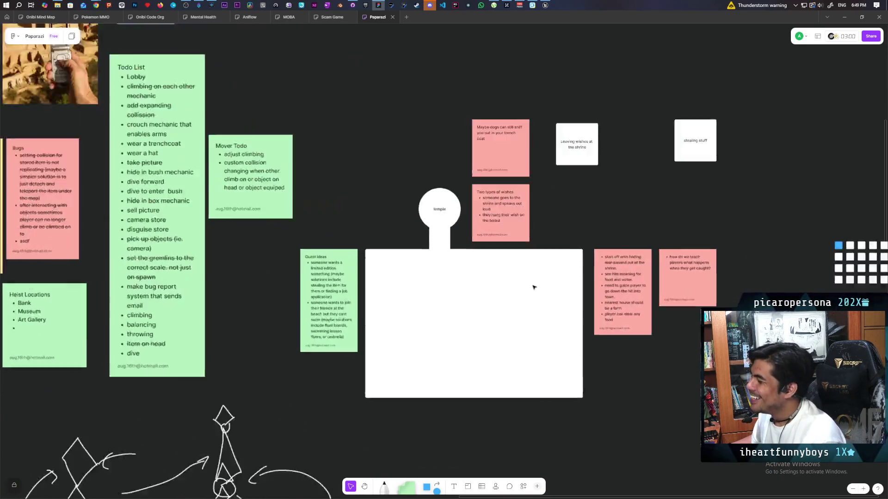
{"action": "scroll", "coordinate": [683, 196], "scroll_direction": "down", "scroll_amount": 3}
{"action": "scroll", "coordinate": [654, 150], "scroll_direction": "up", "scroll_amount": 4}
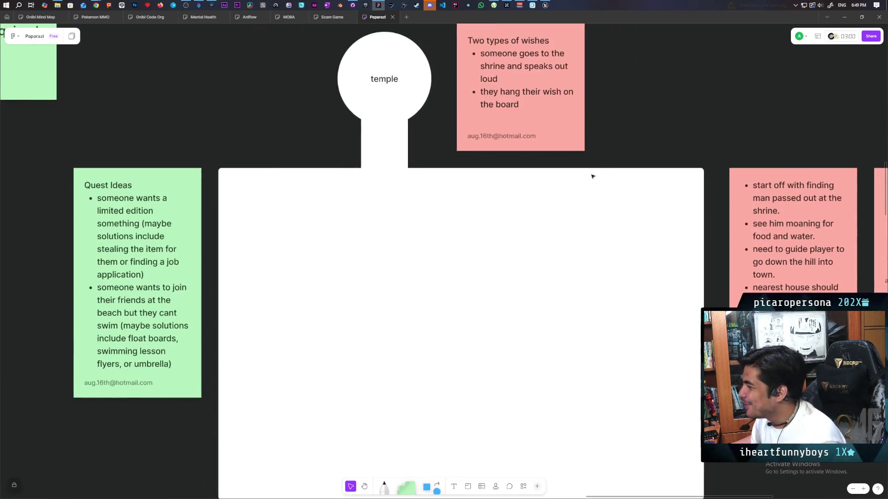
{"action": "scroll", "coordinate": [653, 150], "scroll_direction": "down", "scroll_amount": 2}
{"action": "scroll", "coordinate": [664, 137], "scroll_direction": "up", "scroll_amount": 1}
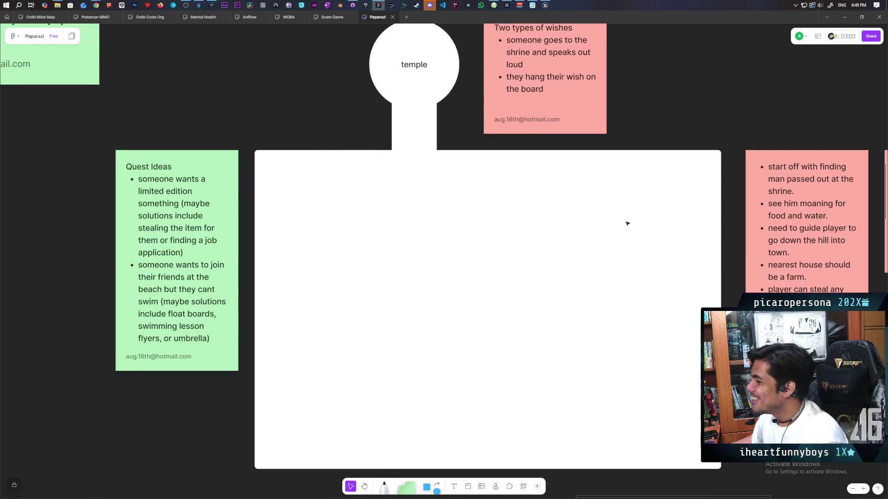